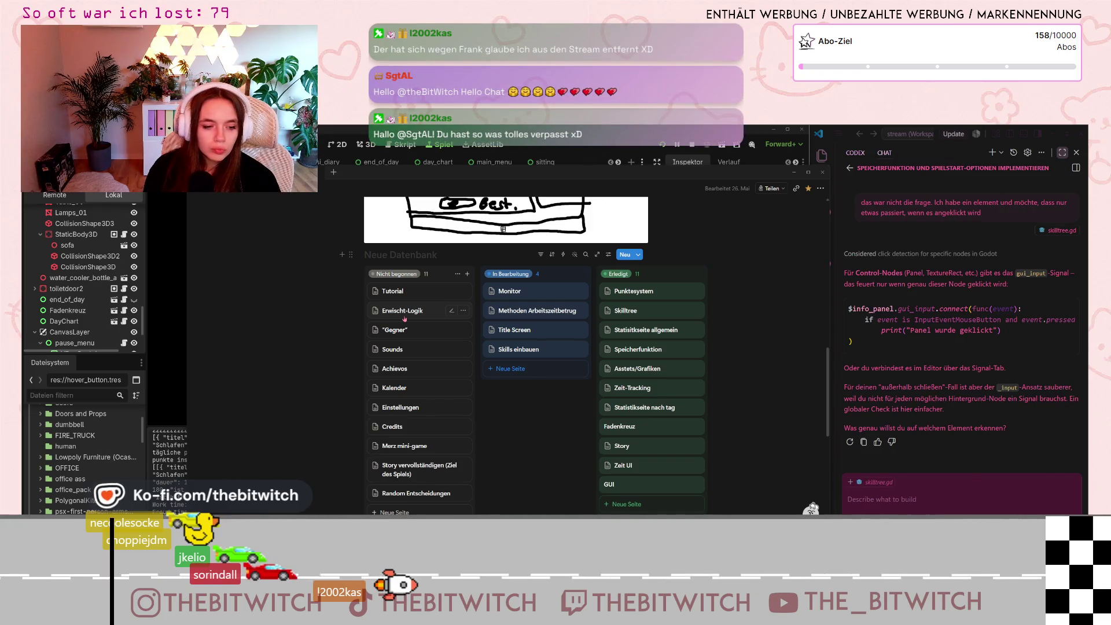
Step: Review the Random Entscheidungen card in its side peek, close it, and switch to the browser
left_click(398, 494)
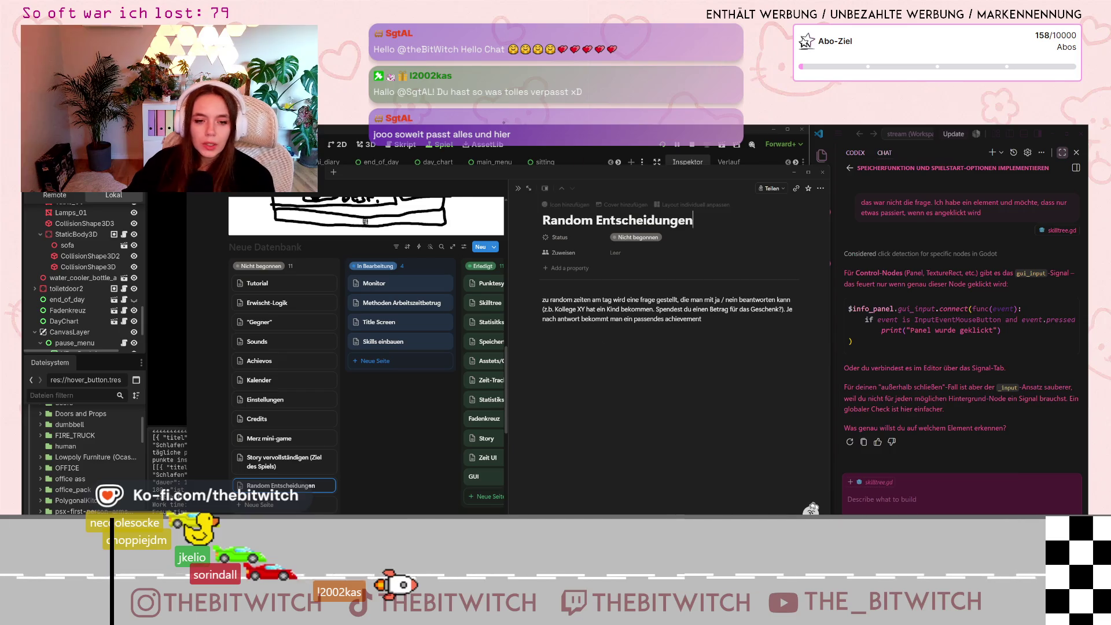
left_click(513, 192)
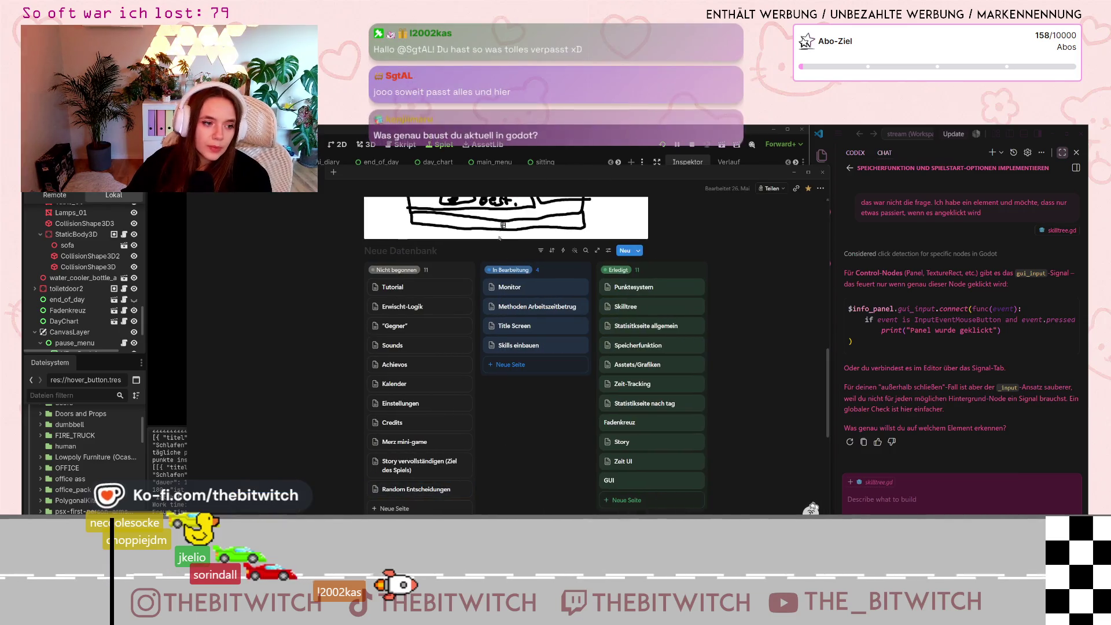
key("alt+Tab")
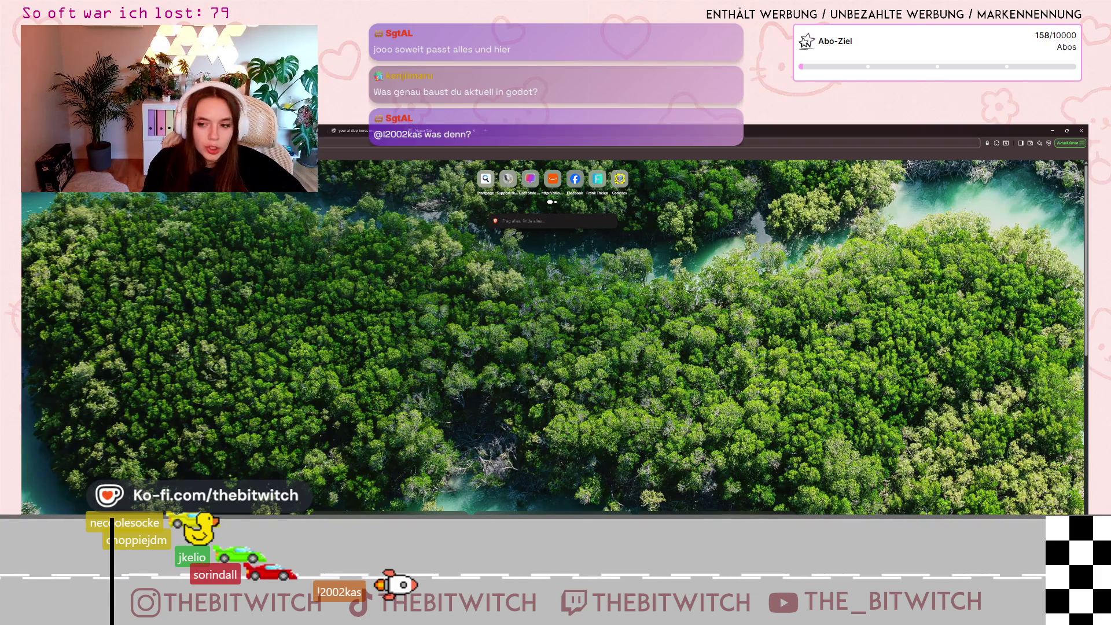
Step: Search for Godot Steam achievements, expand the full AI answer, then return to Godot
key("Return")
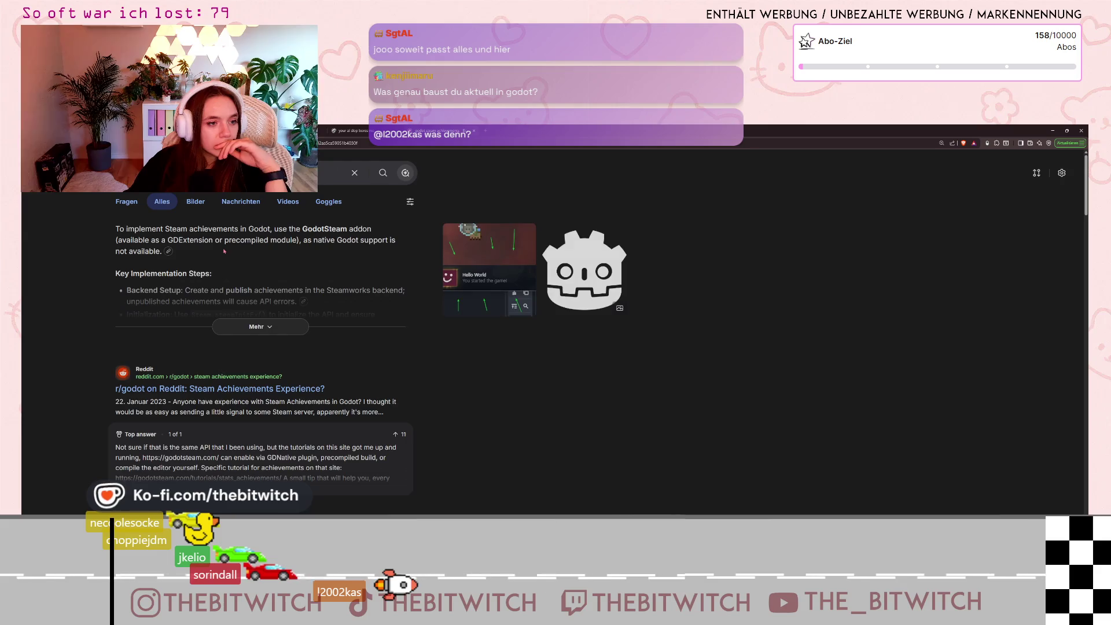
left_click(260, 326)
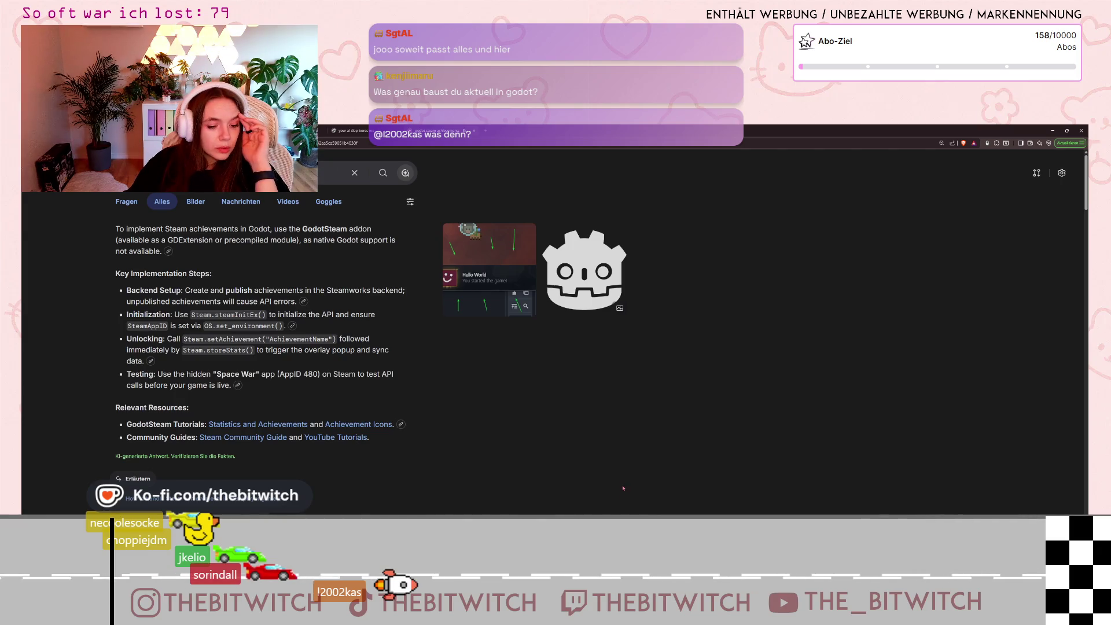
key("alt+Tab")
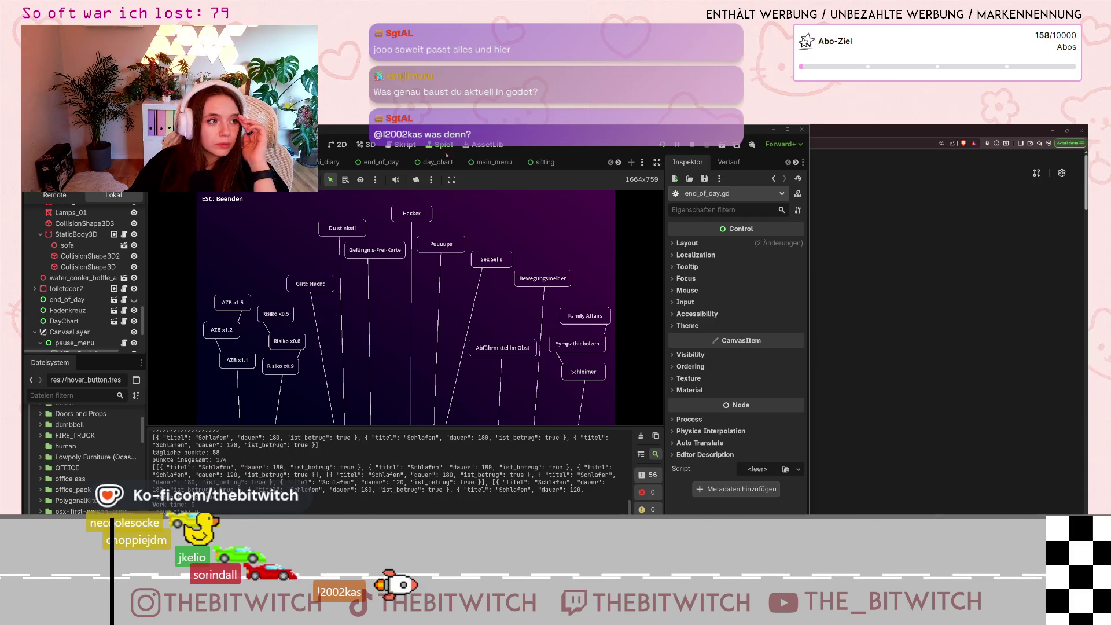
Step: Search the Godot Asset Library for 'steam', then switch back to the browser results
left_click(483, 144)
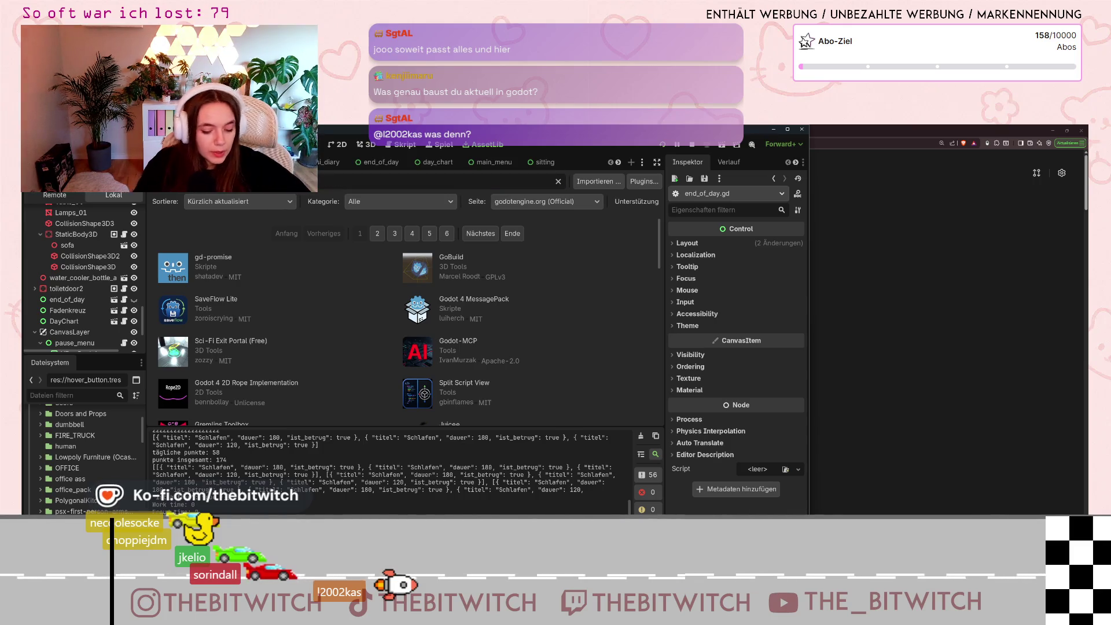
type("steam")
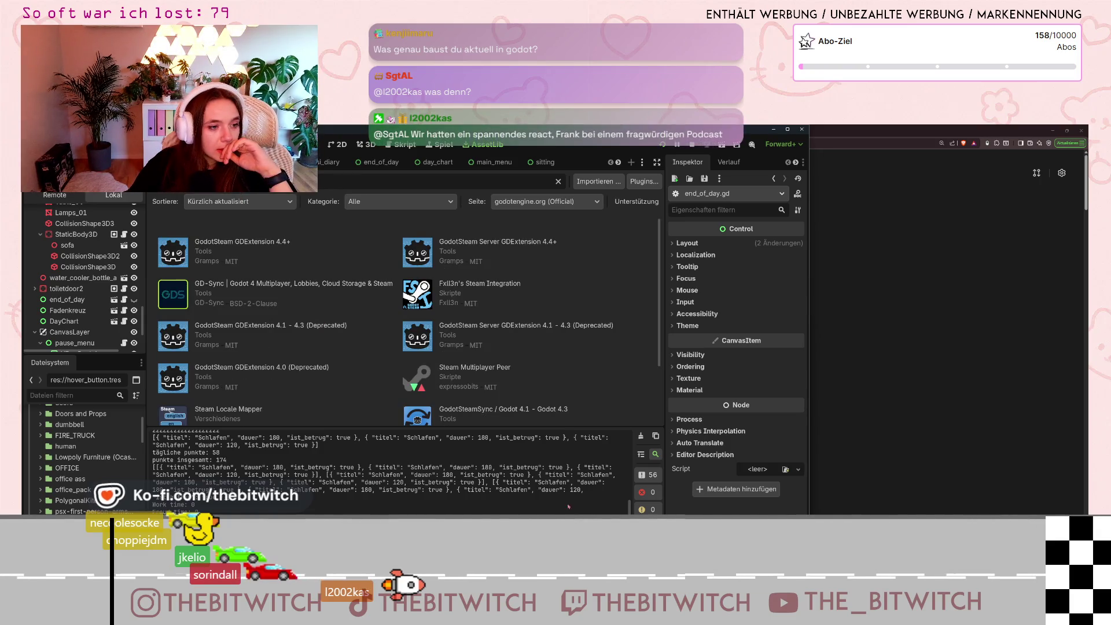
key("alt+Tab")
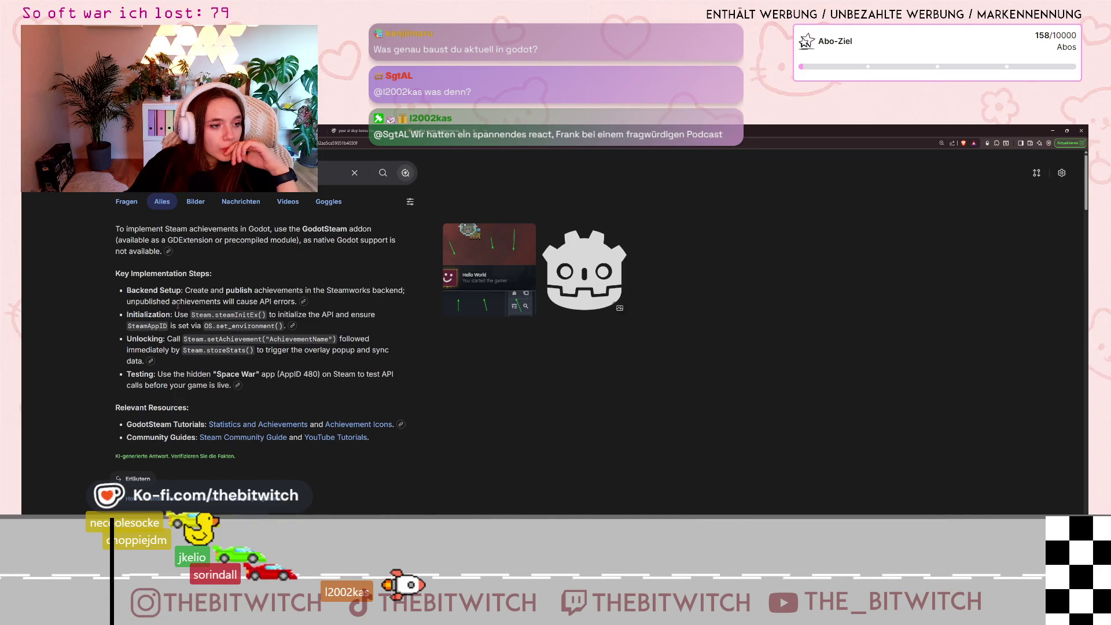
Step: Scroll the search results and open the Godot Forums thread on Steam achievements
scroll(181, 352, "down", 1)
scroll(181, 351, "down", 3)
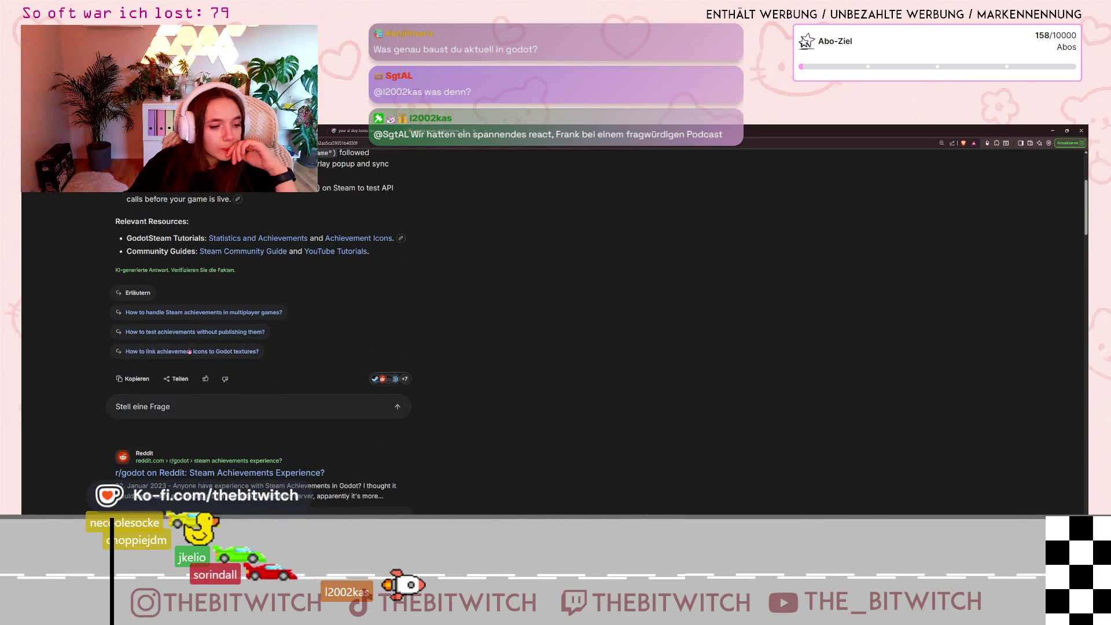
scroll(189, 351, "down", 2)
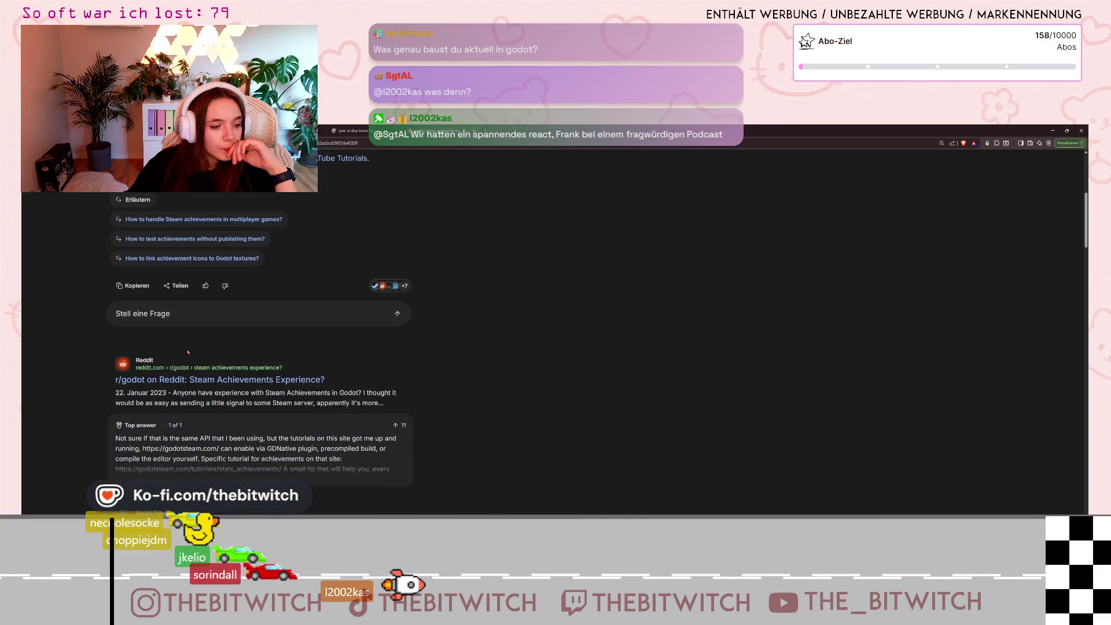
scroll(188, 351, "down", 2)
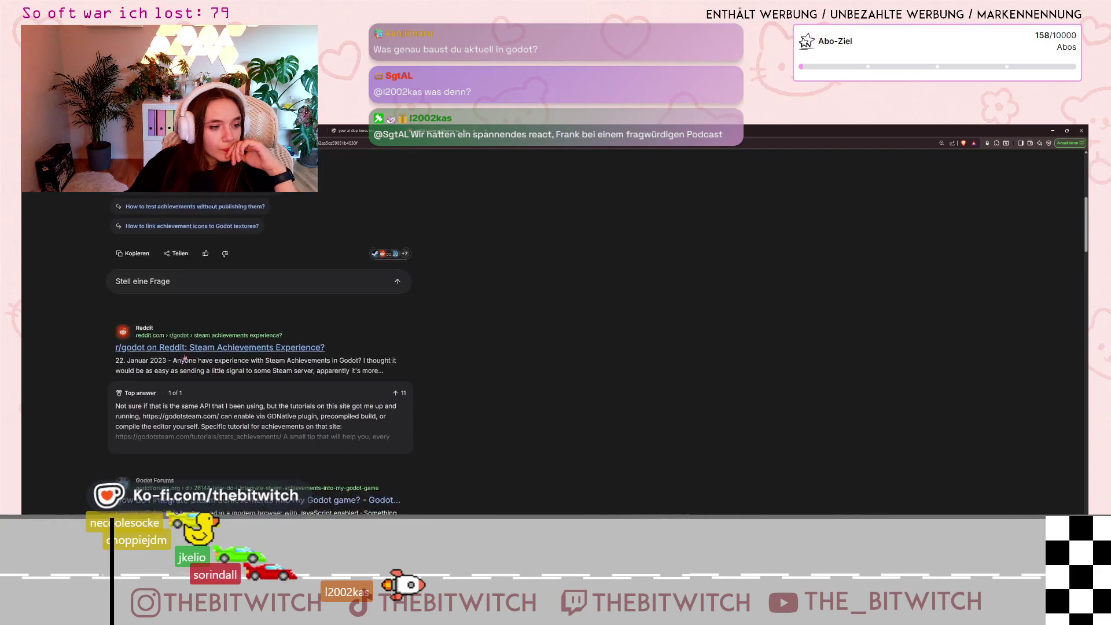
scroll(245, 477, "down", 1)
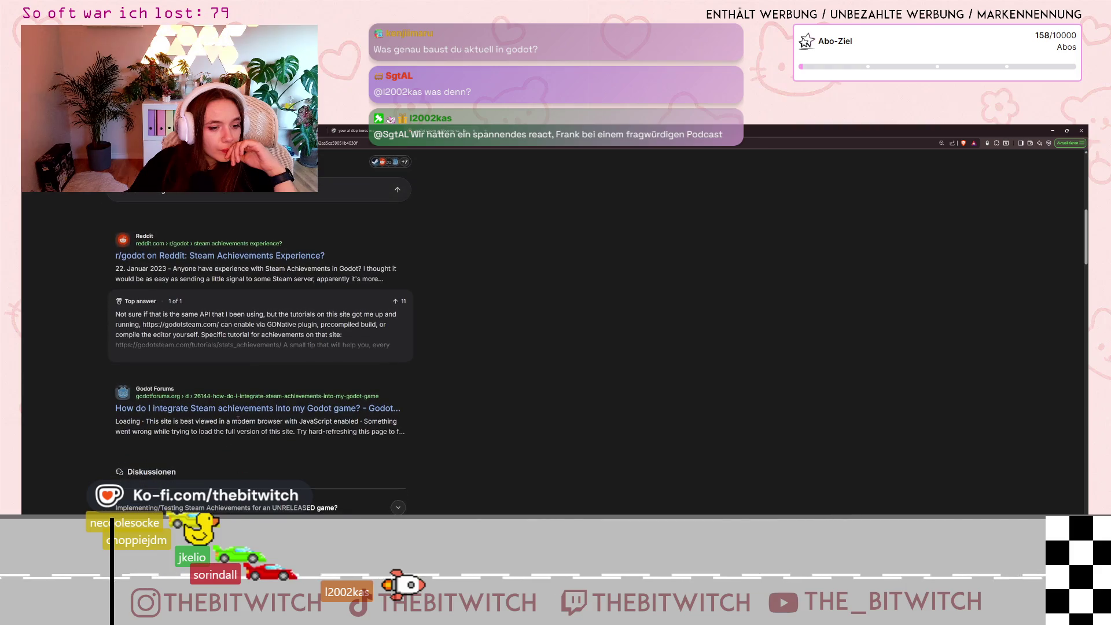
left_click(241, 408)
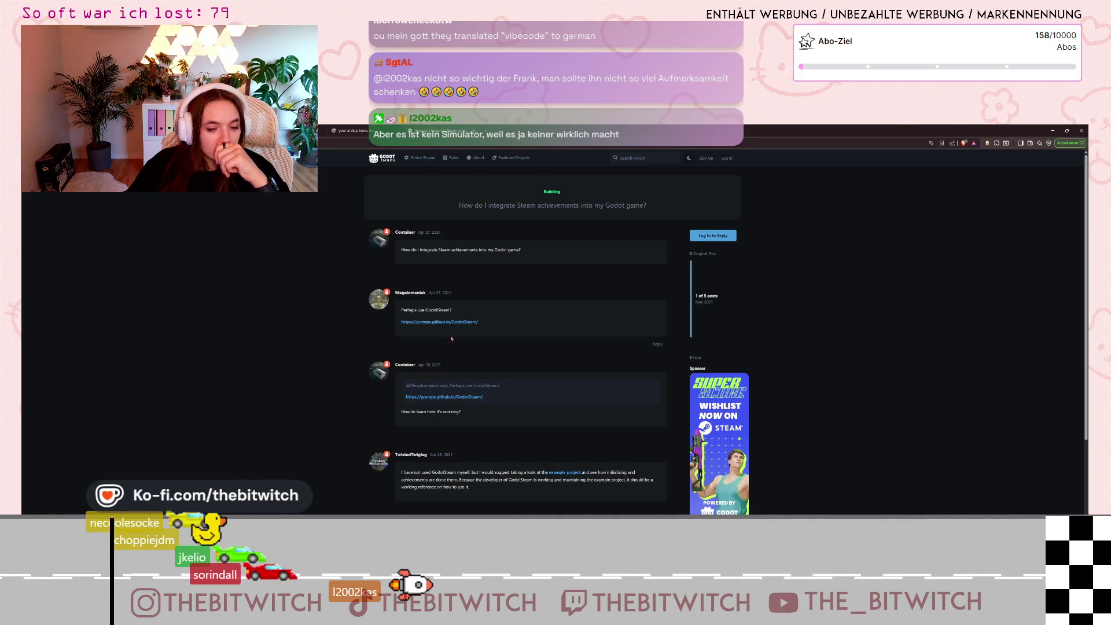
Step: Read through the forum thread recommending GodotSteam, then return to the Godot Asset Library
scroll(457, 353, "down", 2)
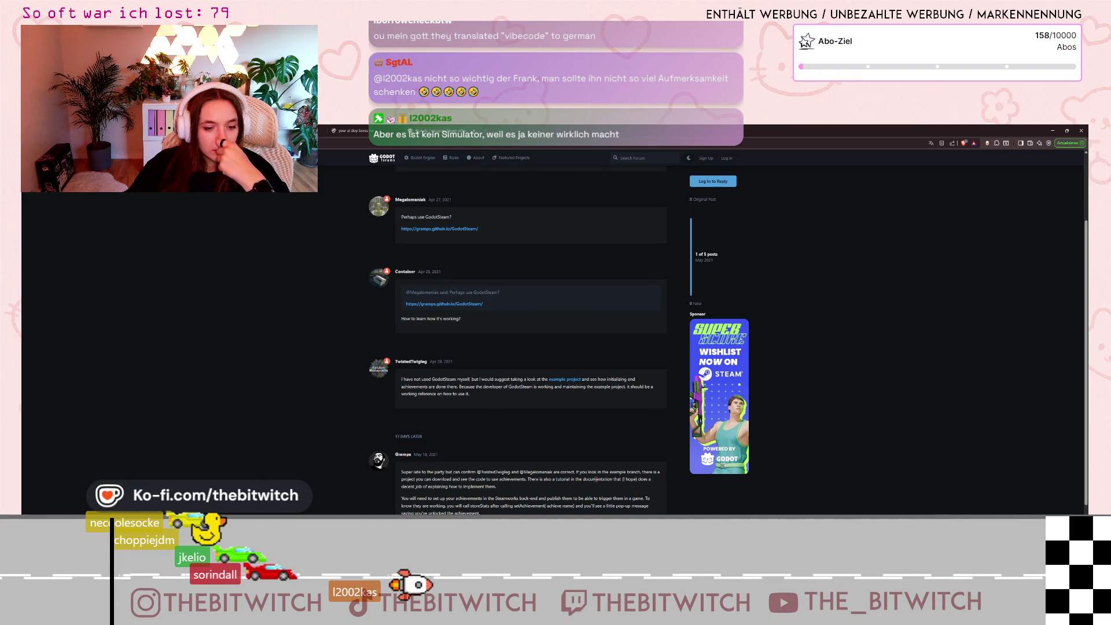
scroll(605, 478, "down", 2)
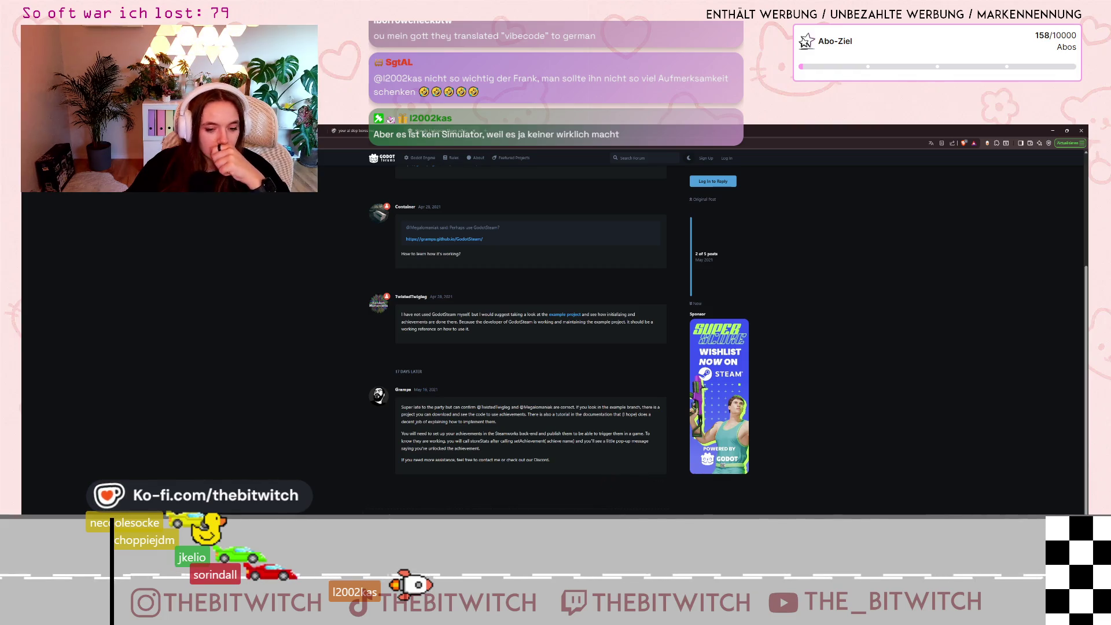
key("alt+Tab")
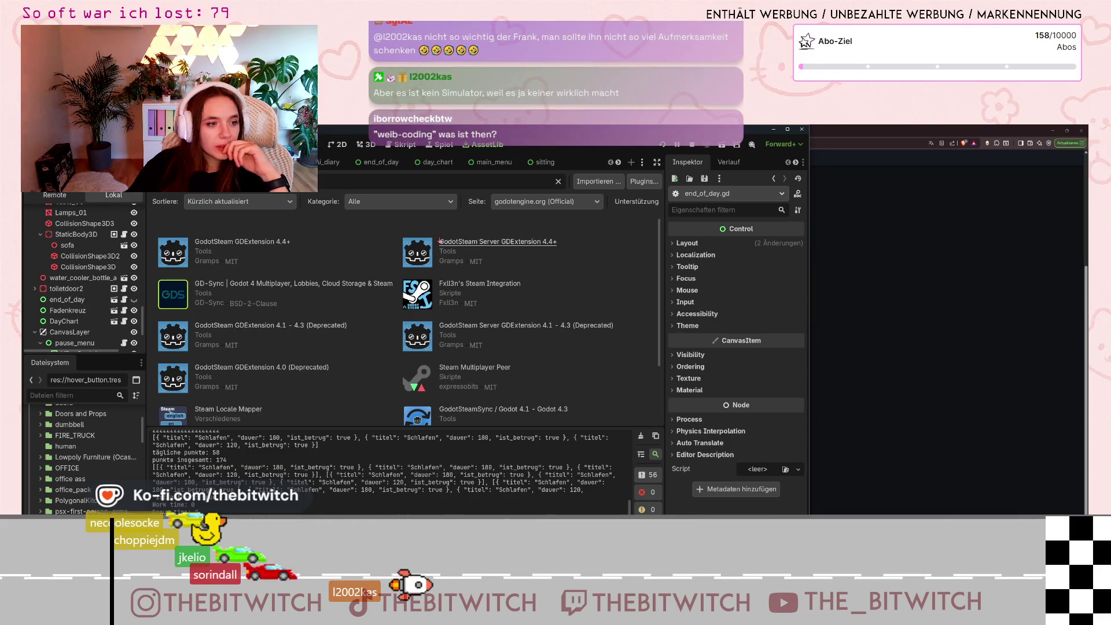
Step: Review the GodotSteam GDExtension 4.4+ details (version 4.19.1) and start its download
left_click(280, 242)
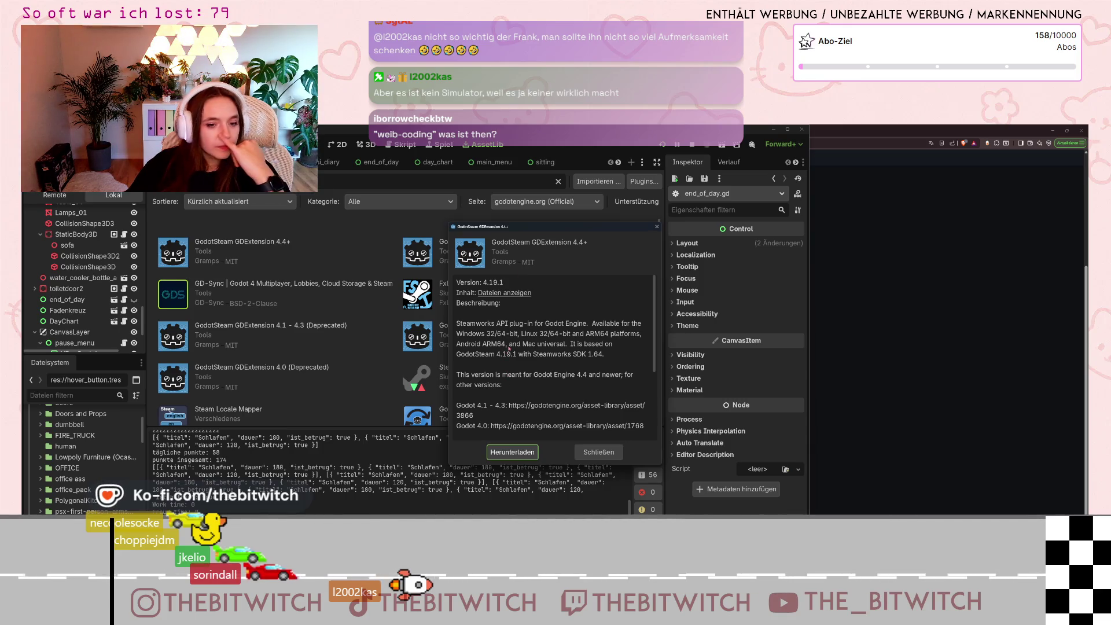
scroll(520, 350, "down", 2)
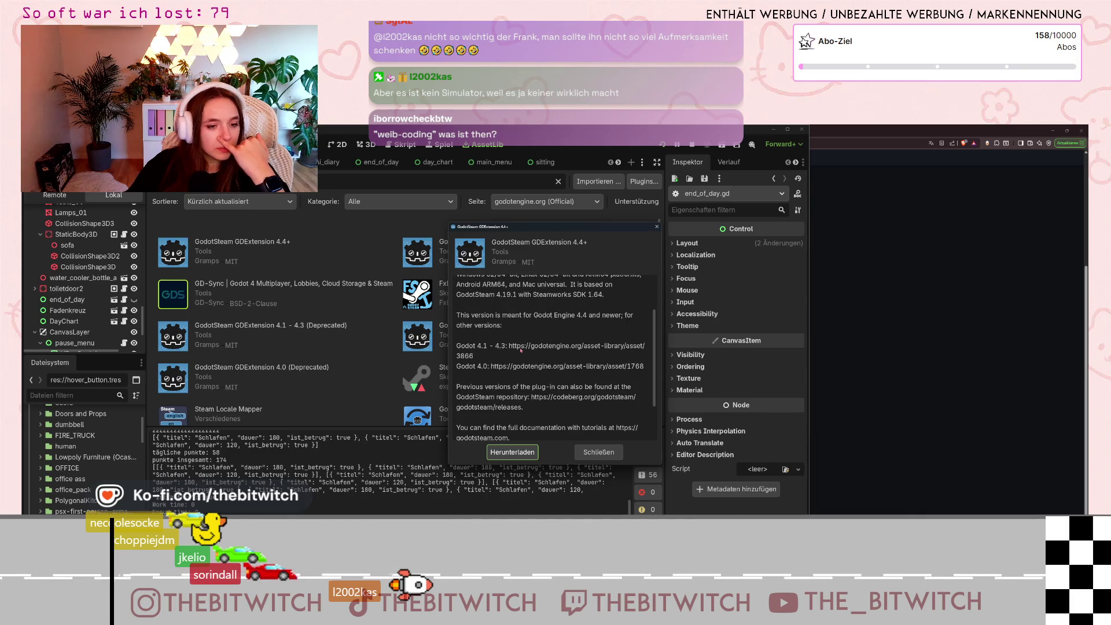
scroll(532, 368, "down", 2)
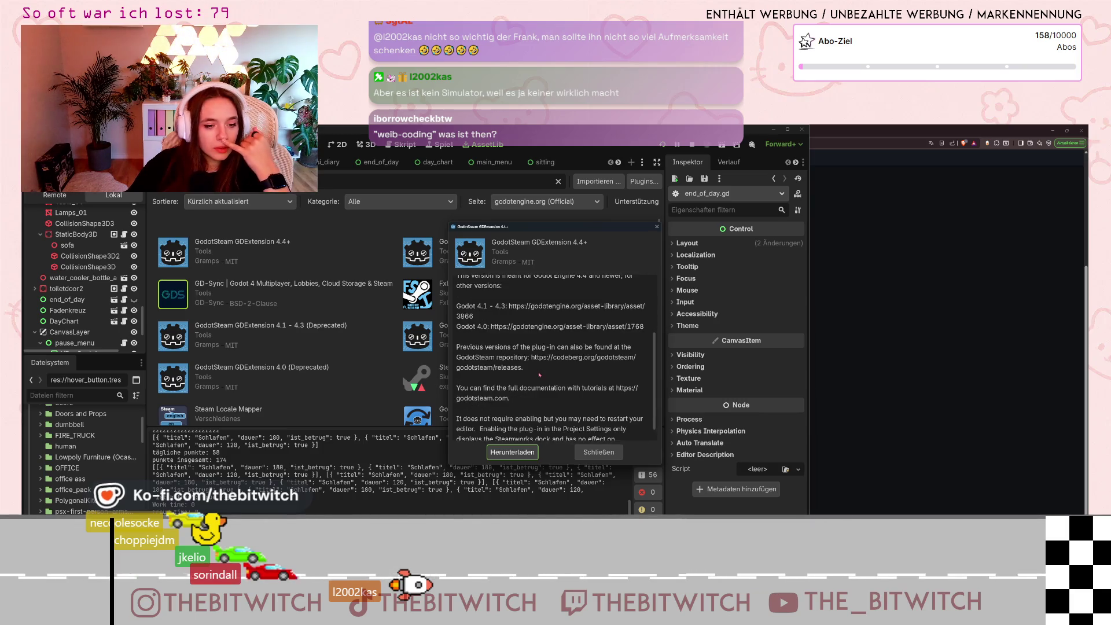
scroll(539, 370, "up", 4)
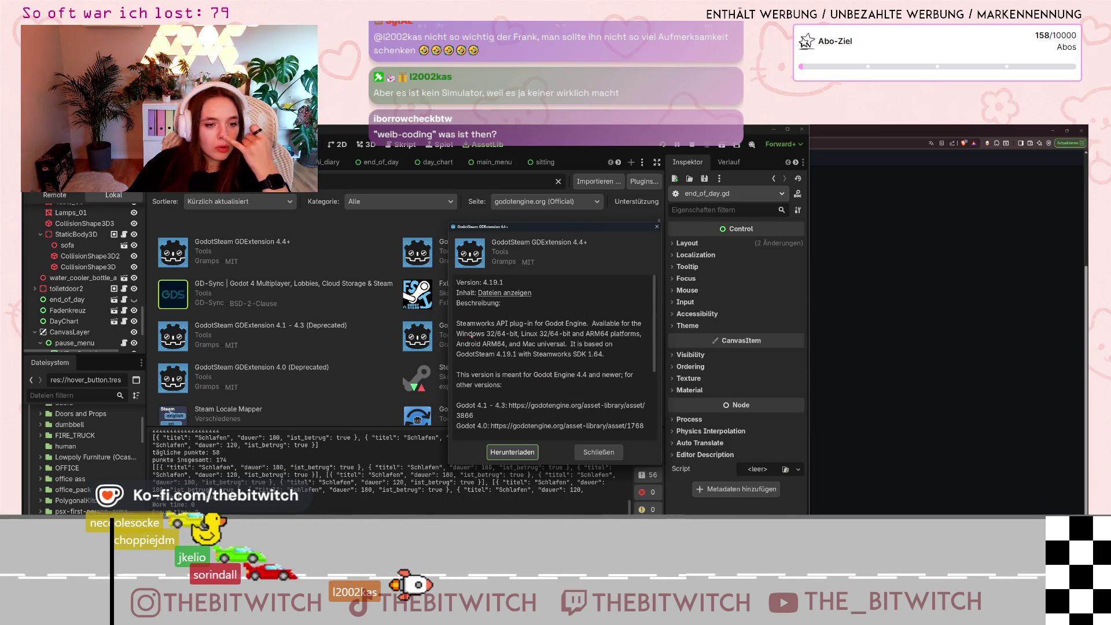
left_click(523, 454)
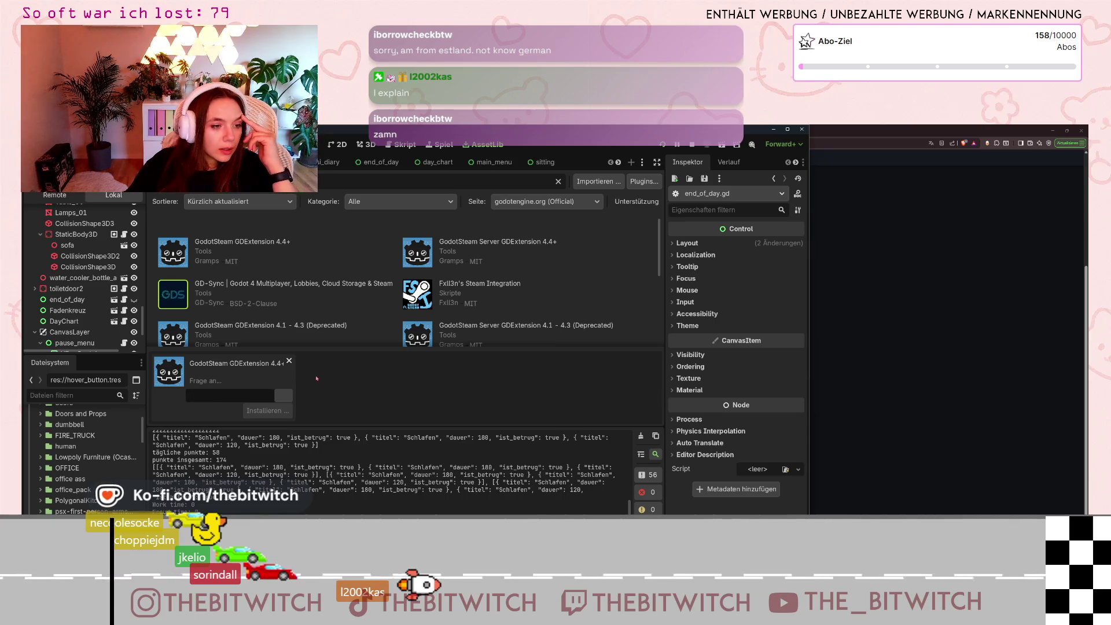
Step: Scroll down through the pause_menu.gd script
scroll(286, 325, "down", 2)
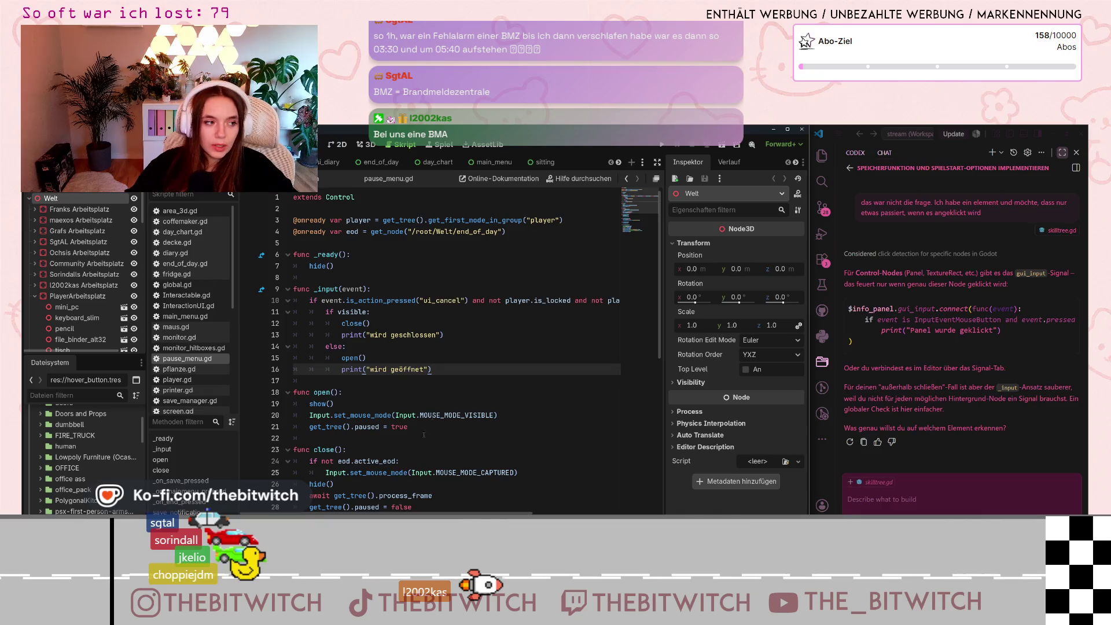
Step: Place the cursor on the empty line 8 of pause_menu.gd
scroll(85, 280, "down", 3)
scroll(84, 280, "up", 3)
left_click(324, 278)
key("F5")
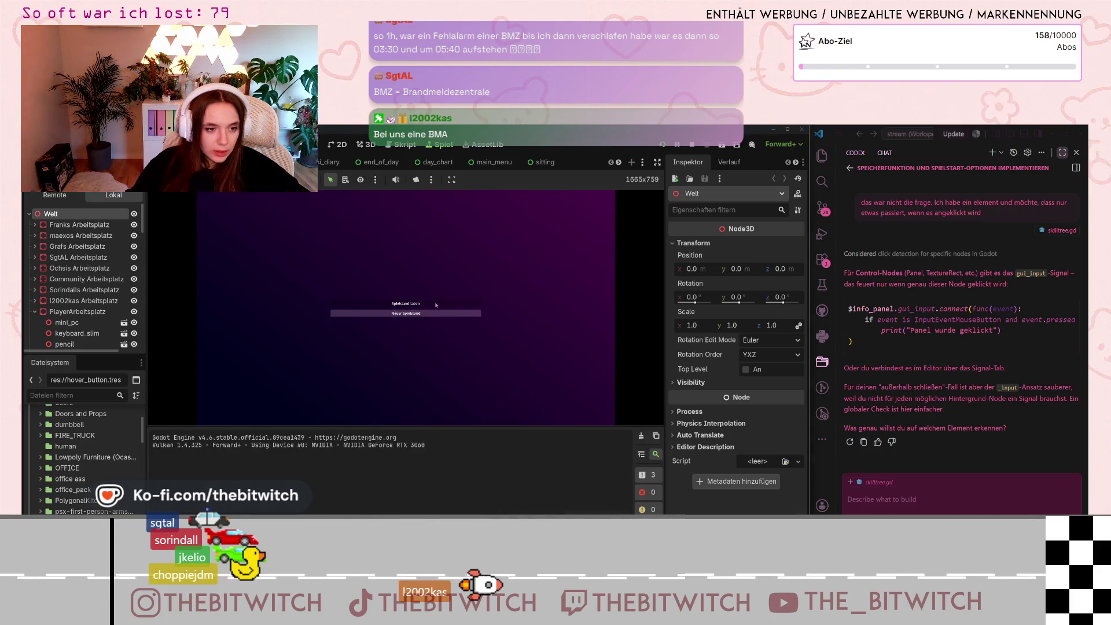
left_click(436, 304)
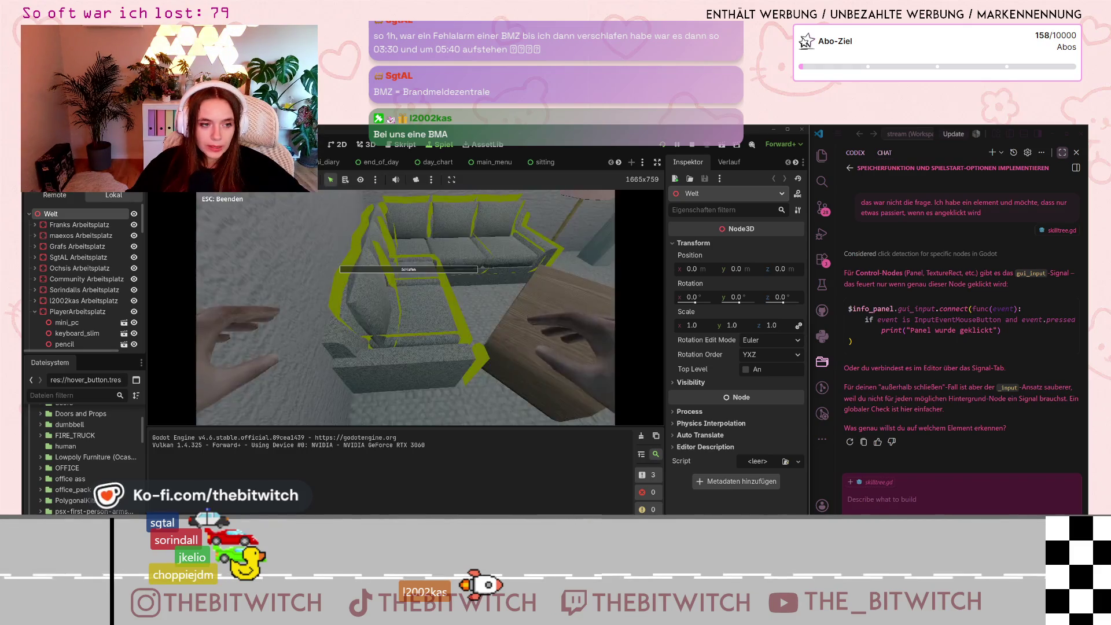
key("e")
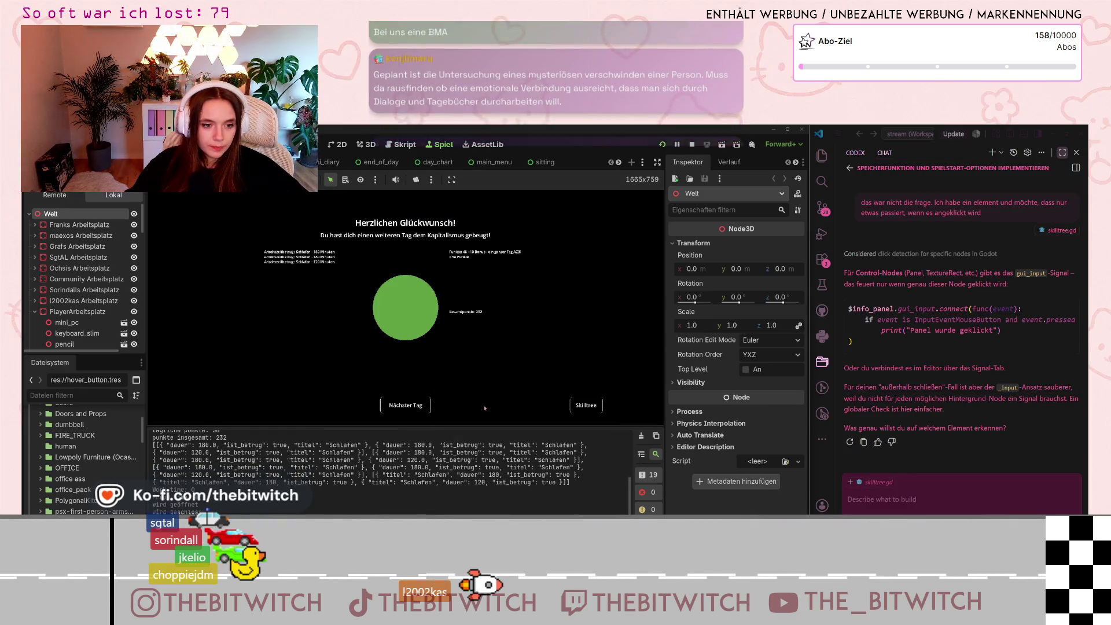
key("F8")
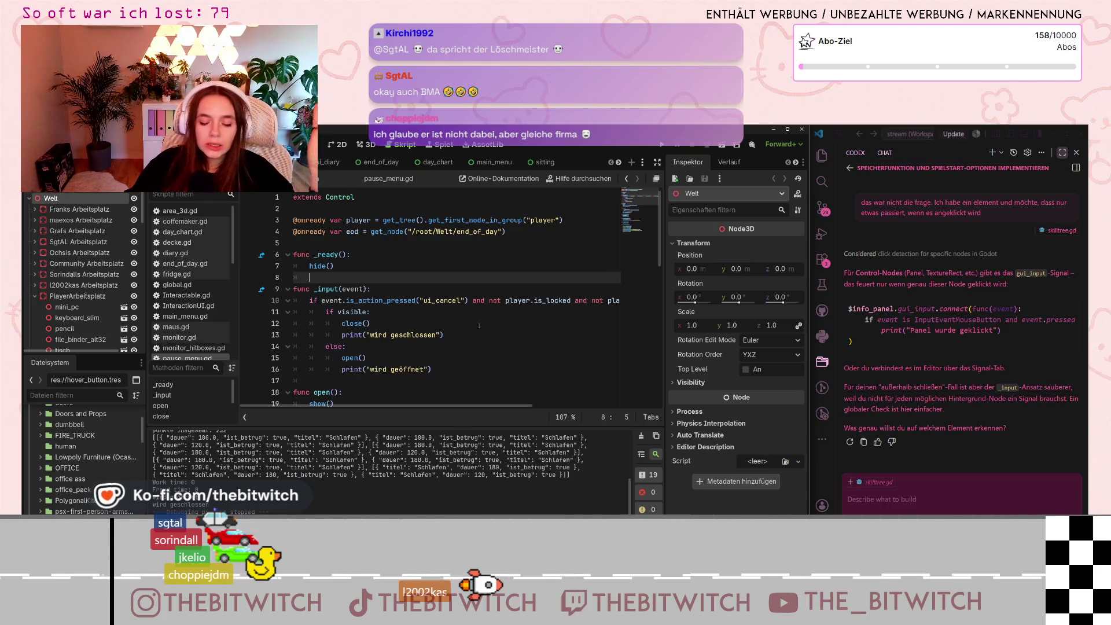
Step: Switch from the Godot editor to the Notion task board
scroll(98, 301, "down", 5)
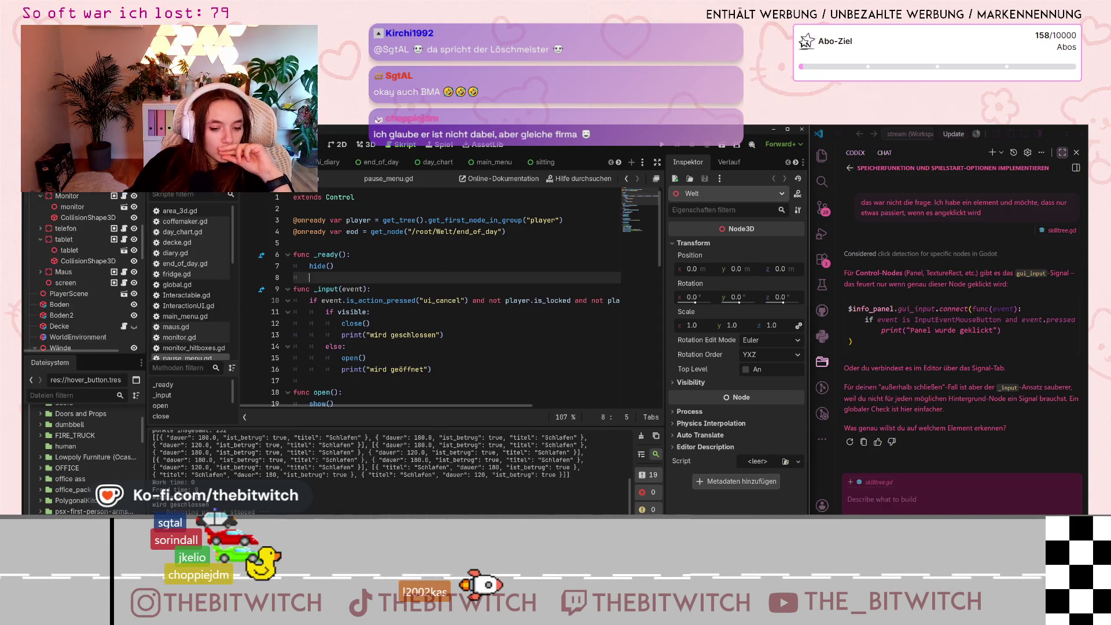
key("alt+Tab")
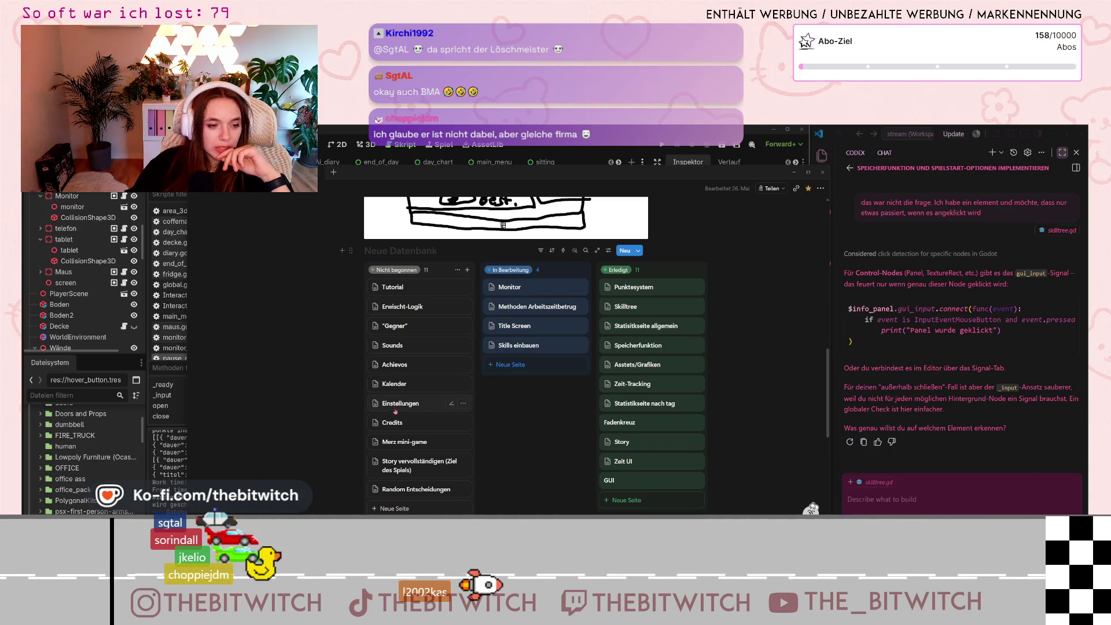
Step: Read the Einstellungen task notes, then minimize Notion to return to Godot
left_click(399, 403)
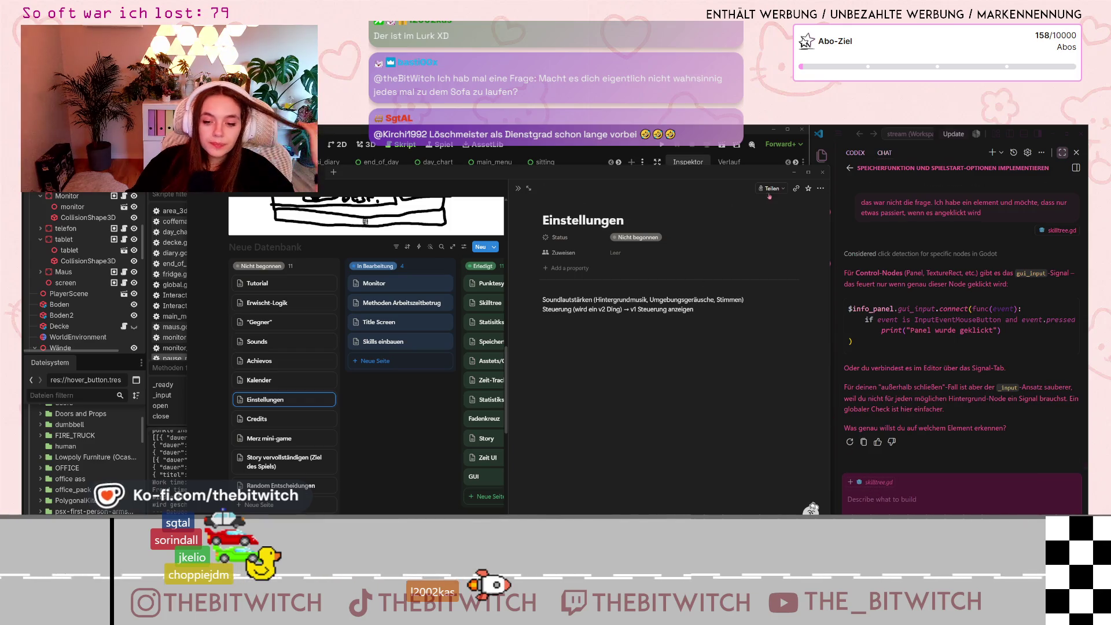
left_click(791, 173)
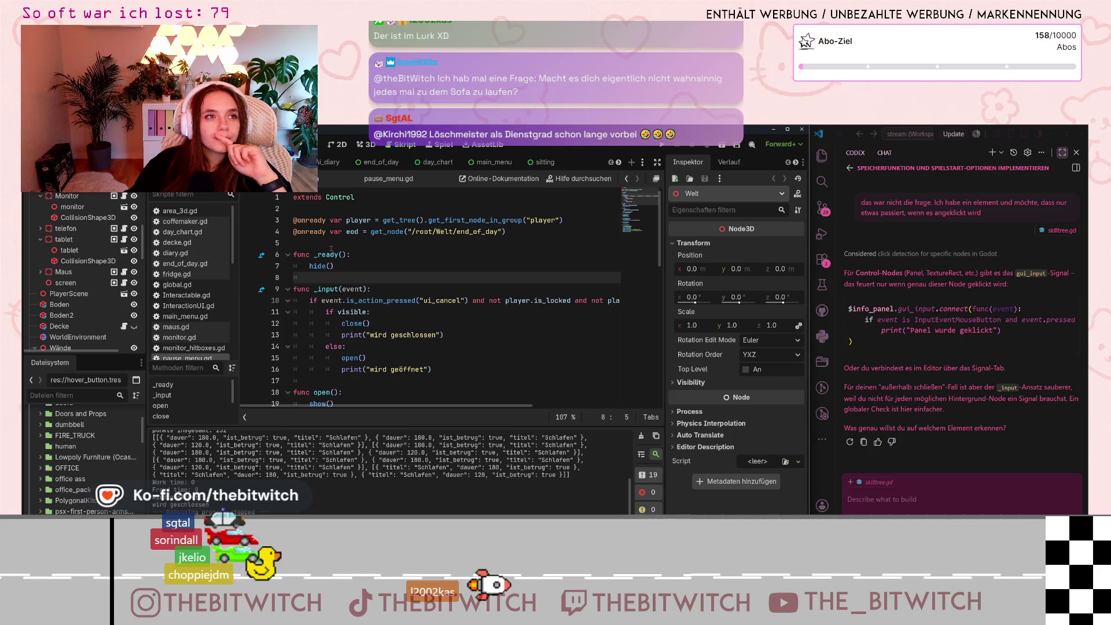
Step: Scroll the scene tree to CanvasLayer > pause_menu, then switch to a new browser window
scroll(203, 315, "down", 3)
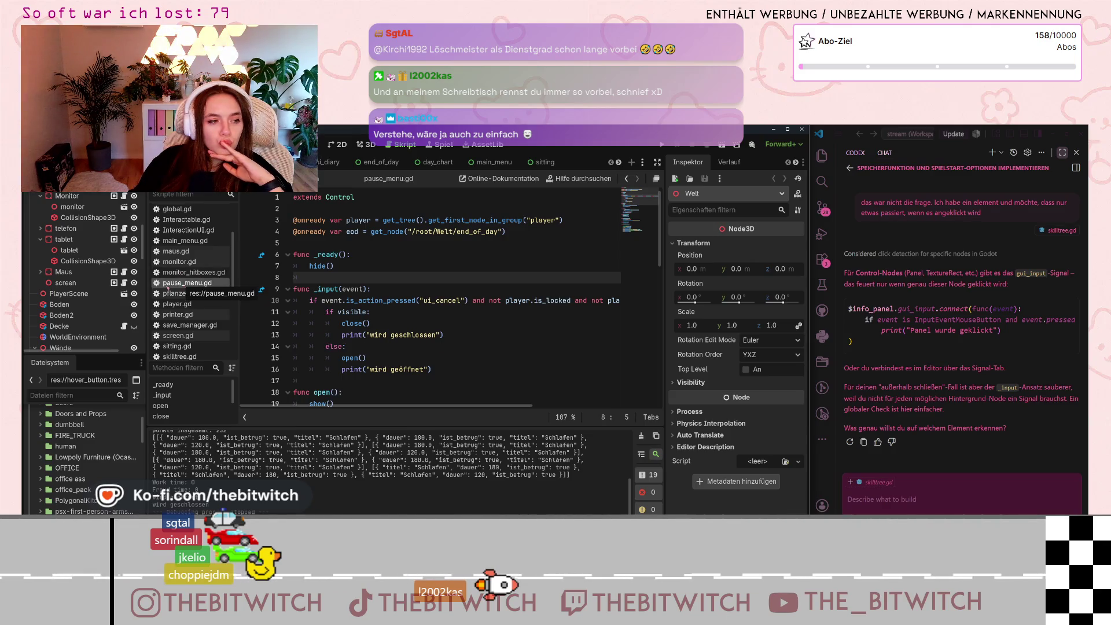
scroll(89, 253, "down", 10)
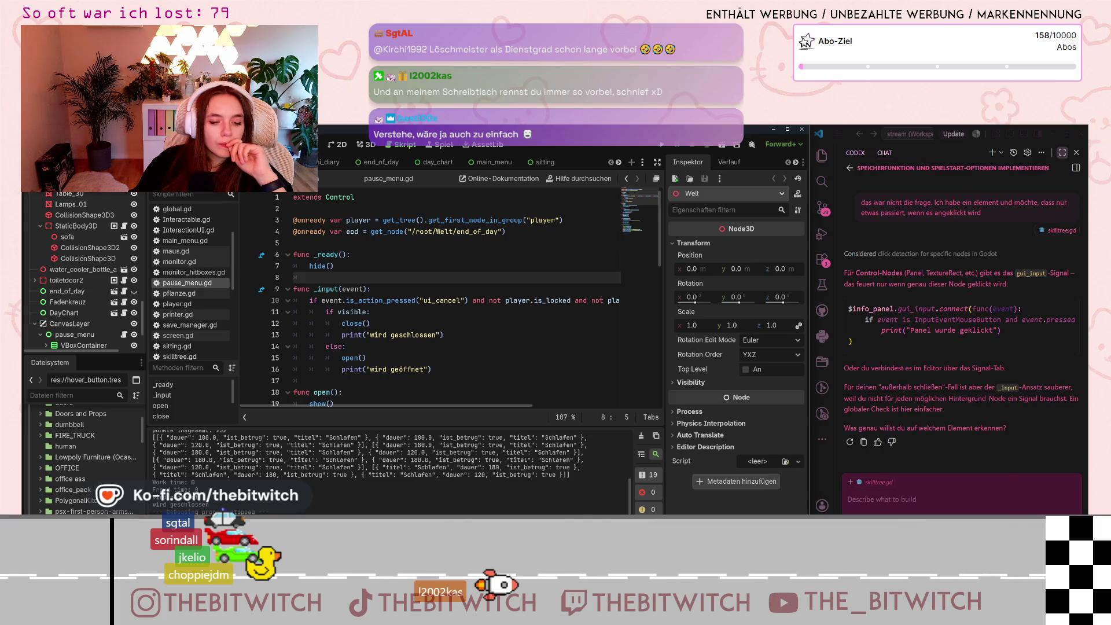
key("alt+Tab")
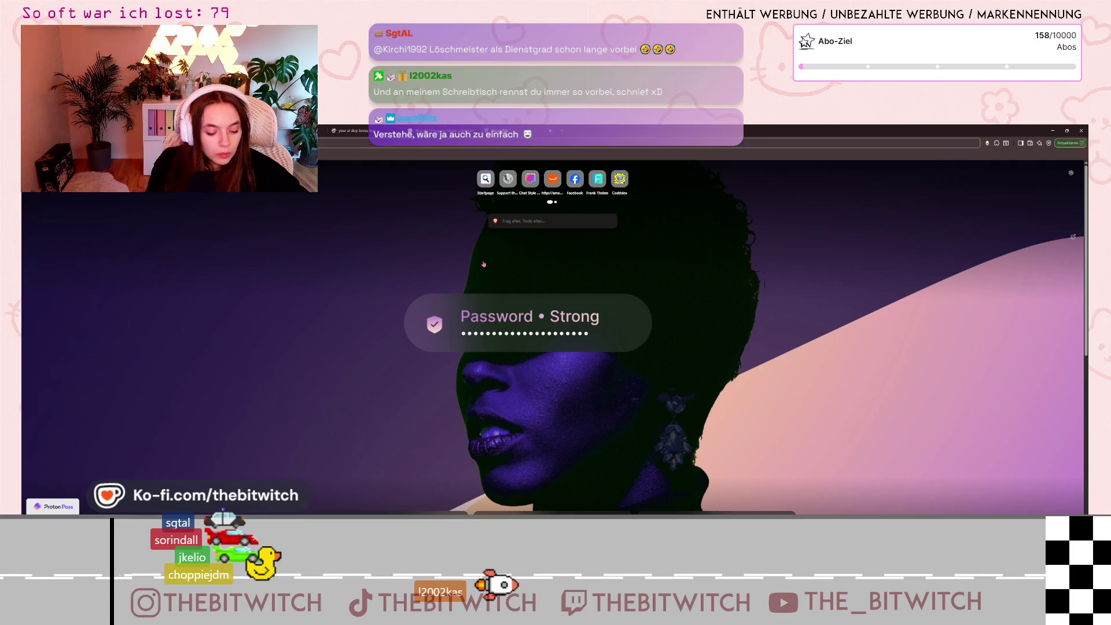
Step: Search the web for Font Awesome and skim its Quick Start setup docs
key("Return")
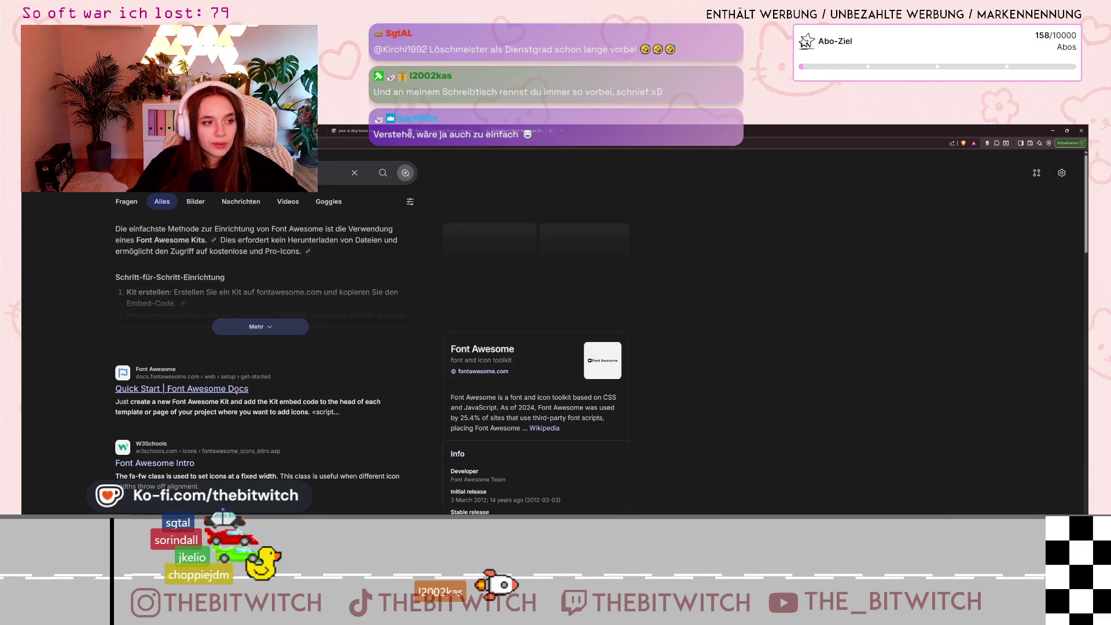
left_click(237, 389)
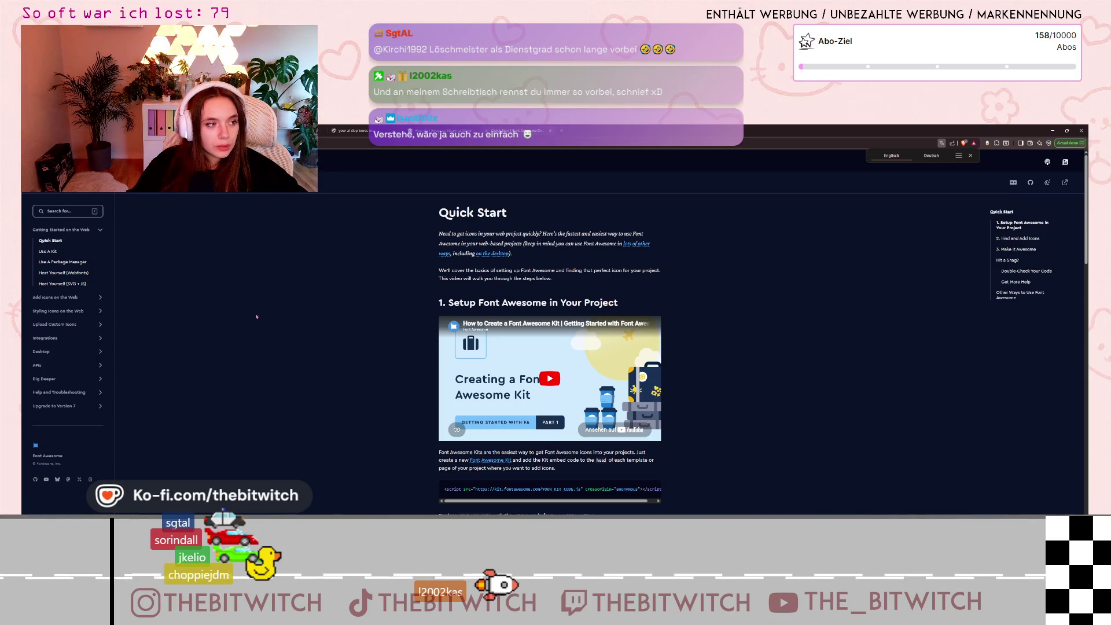
scroll(244, 315, "down", 6)
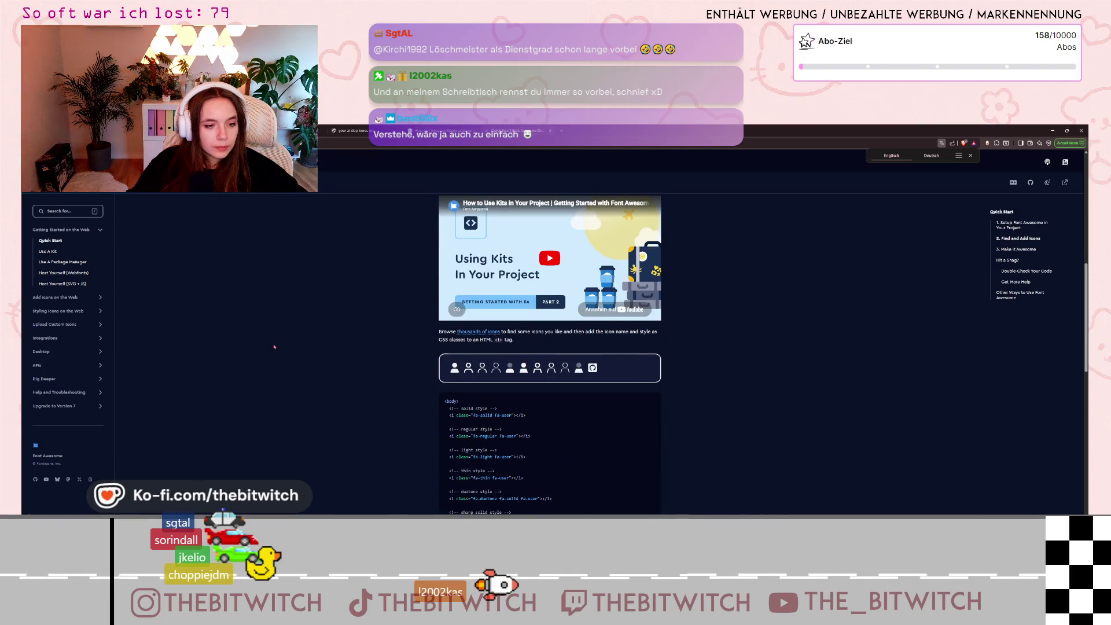
scroll(255, 335, "up", 8)
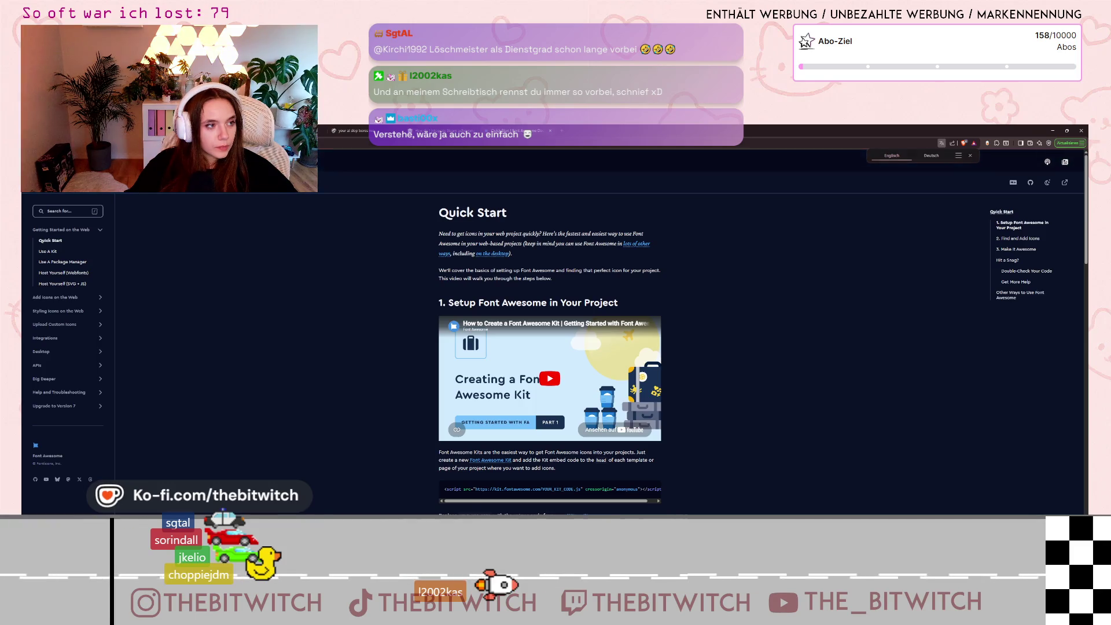
Step: Go back to the results, revisit the Quick Start docs, then return to the results again
key("alt+Left")
scroll(171, 395, "down", 7)
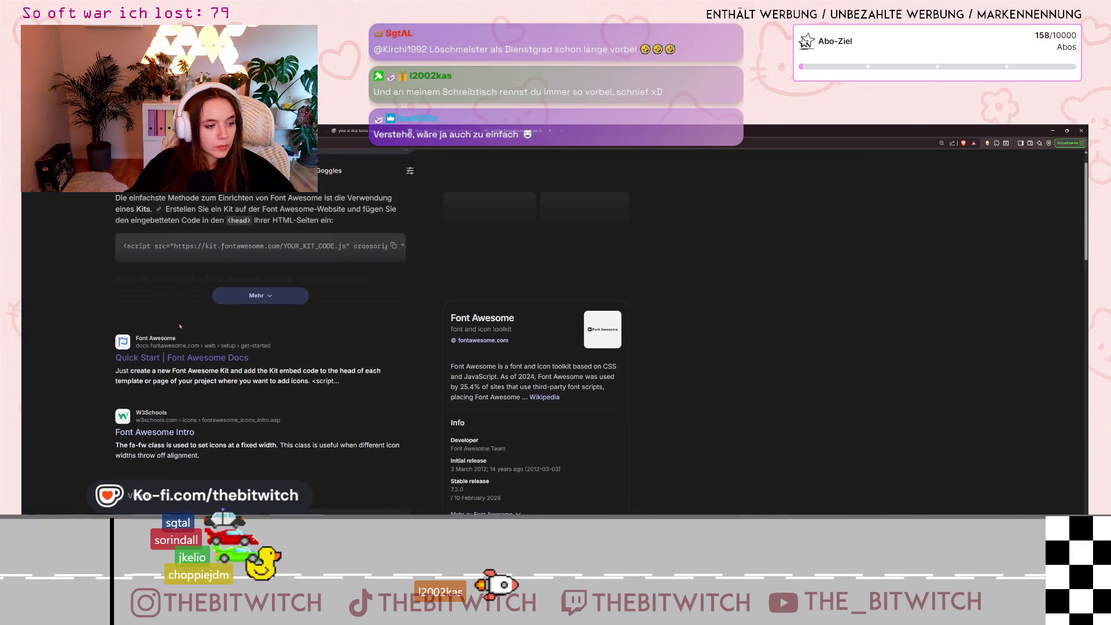
left_click(185, 396)
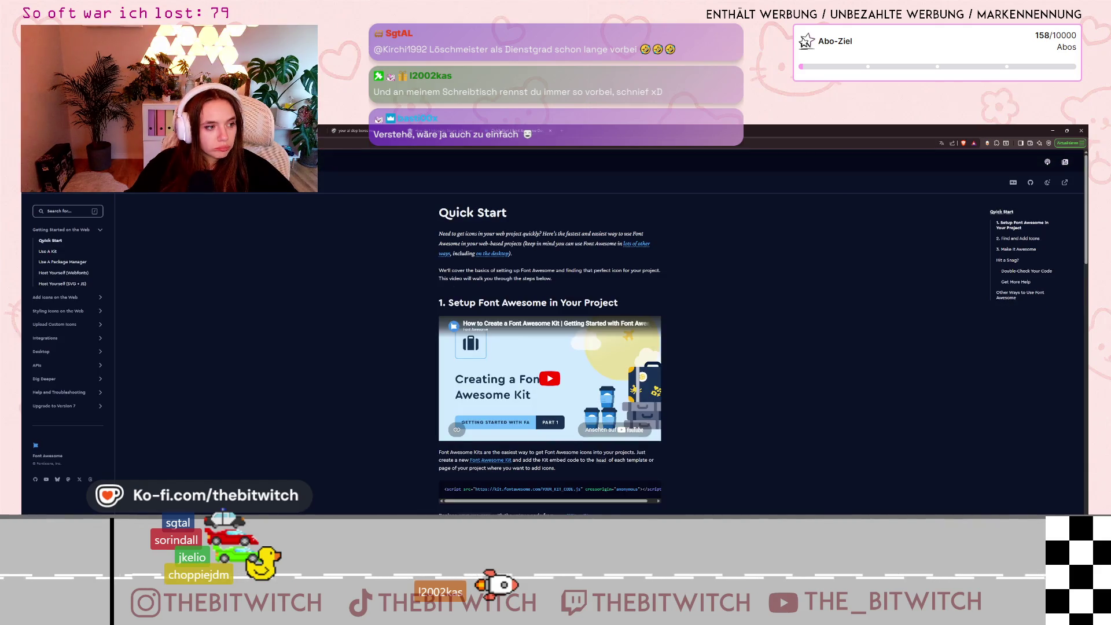
key("alt+Left")
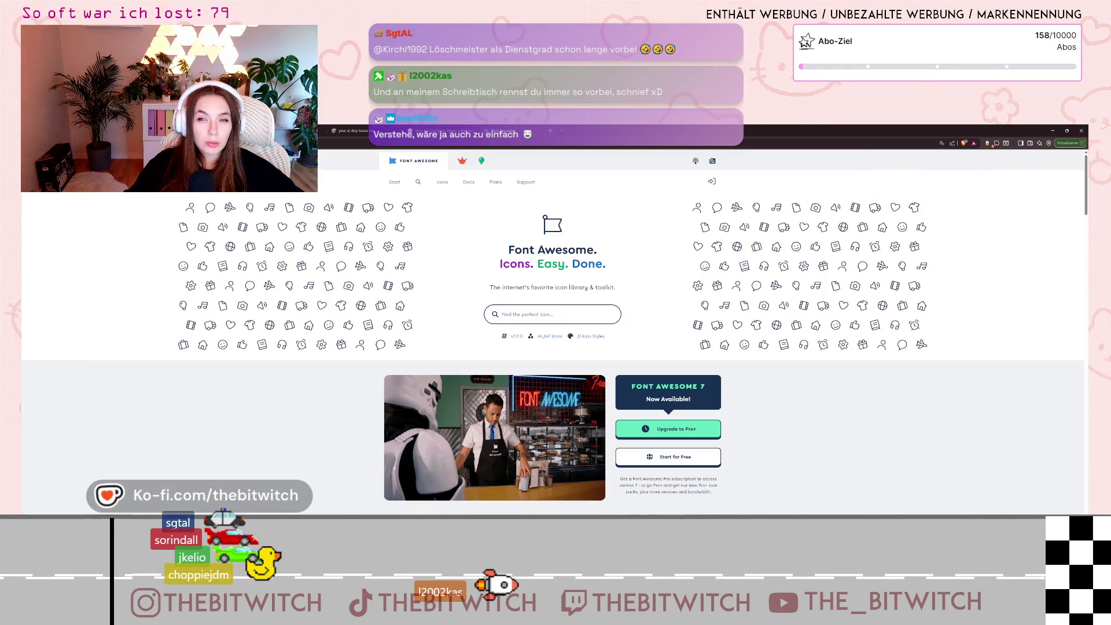
Step: Switch Font Awesome to dark mode and search free icons for 'settings'
left_click(986, 142)
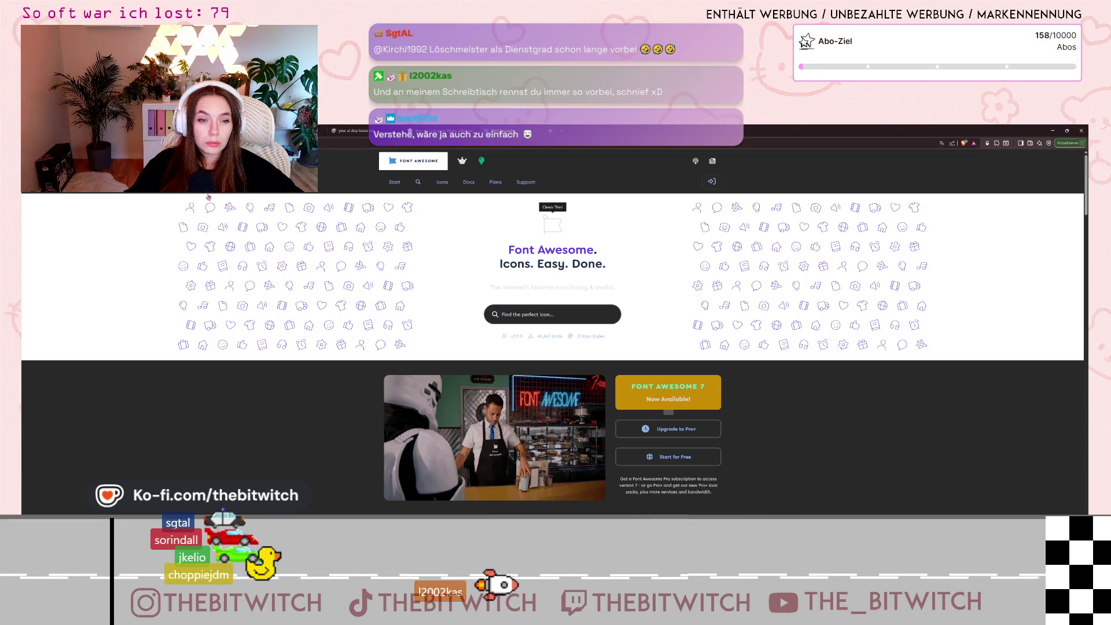
left_click(544, 210)
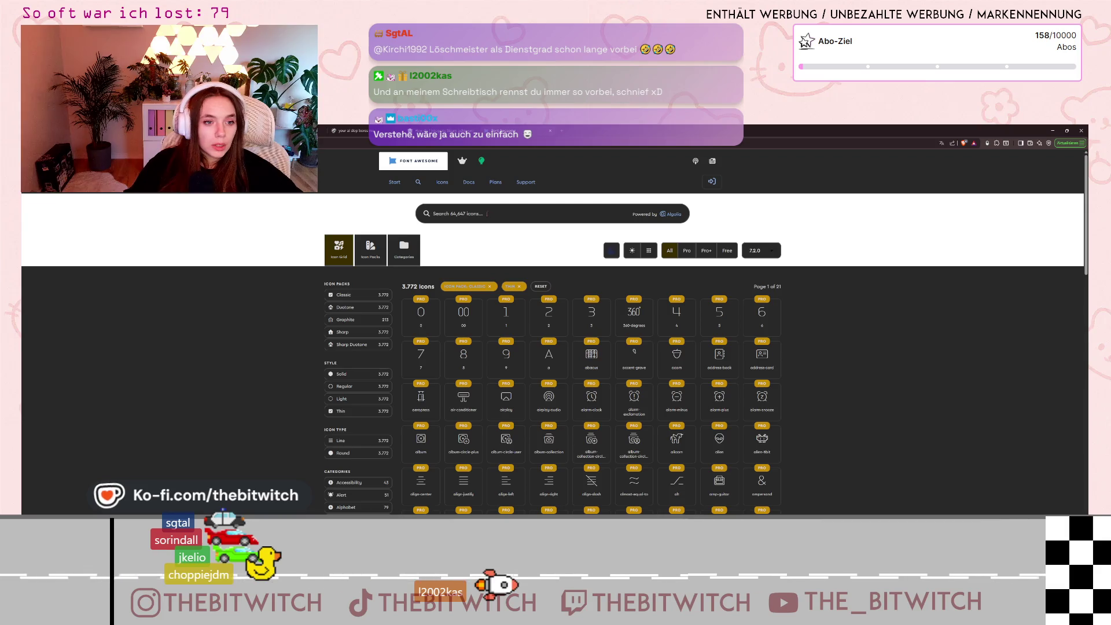
type("set")
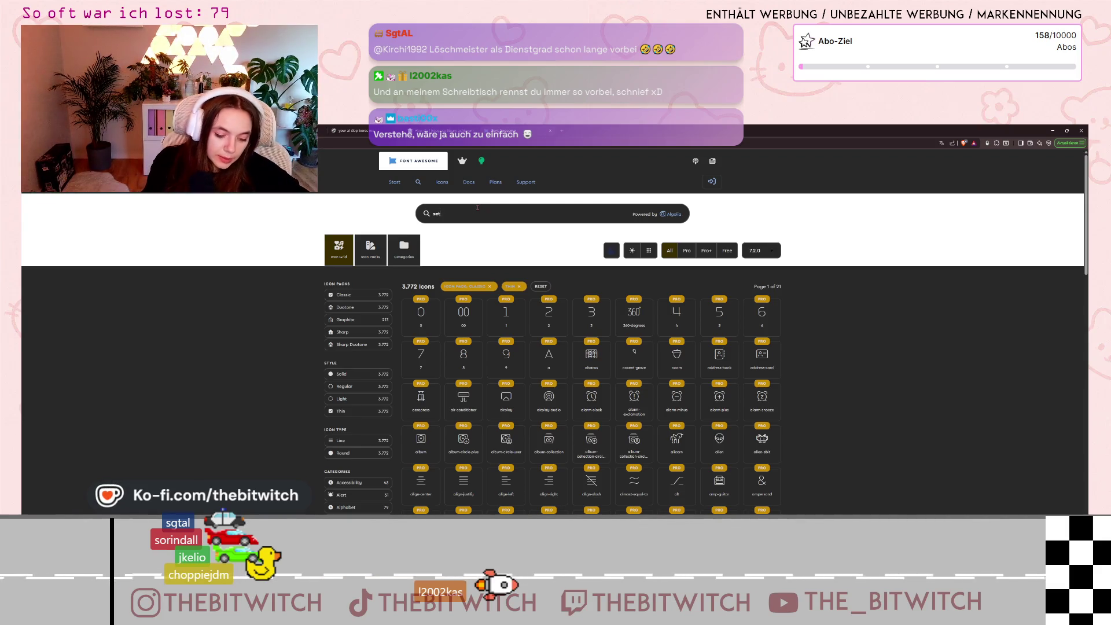
type("tingss")
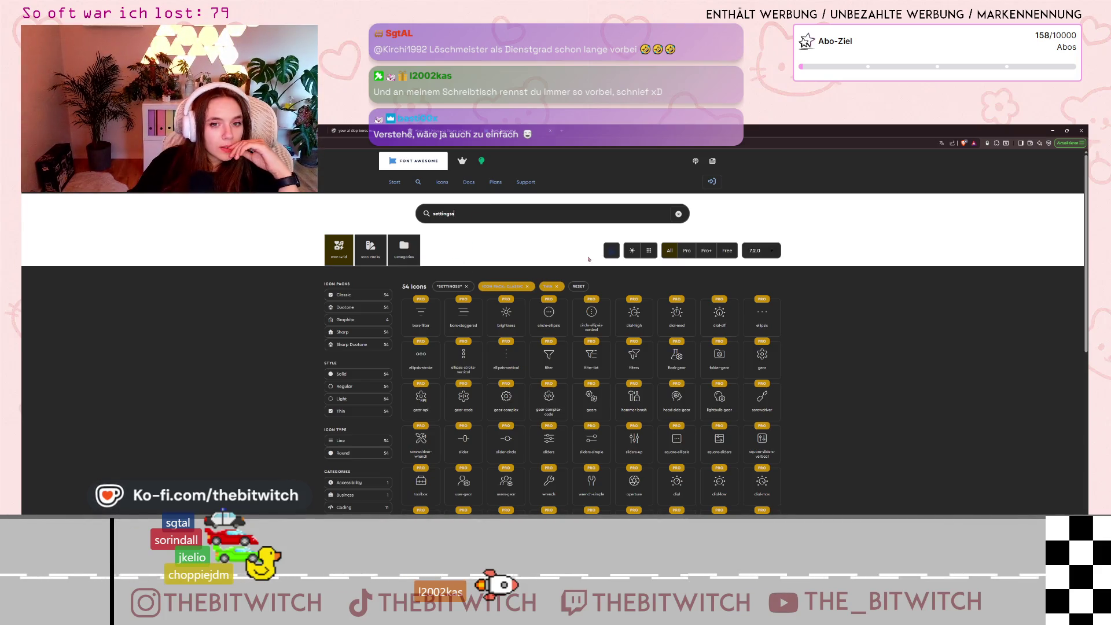
left_click(725, 251)
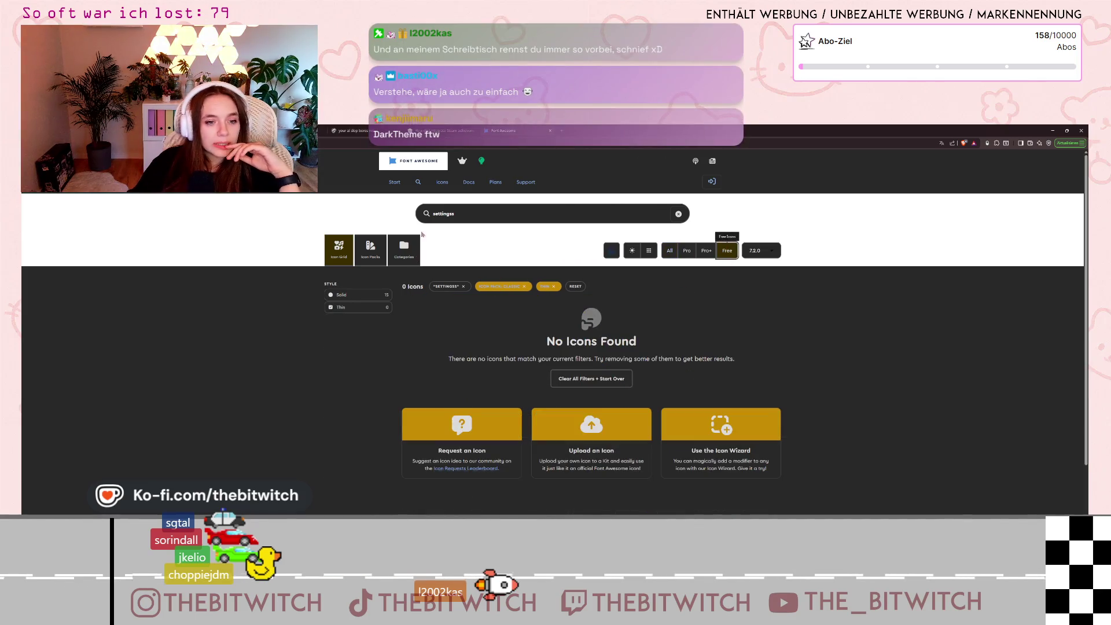
Step: Fix the search typo, clear the Classic and Thin filters, open the gears icon, and start a new tab
key("BackSpace")
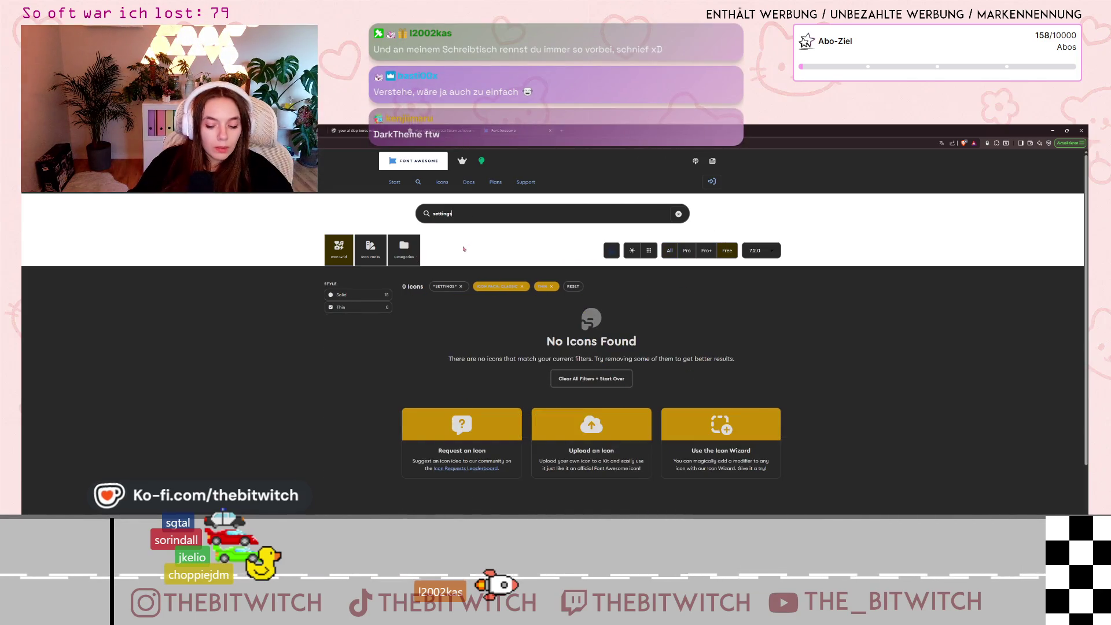
left_click(522, 286)
left_click(489, 287)
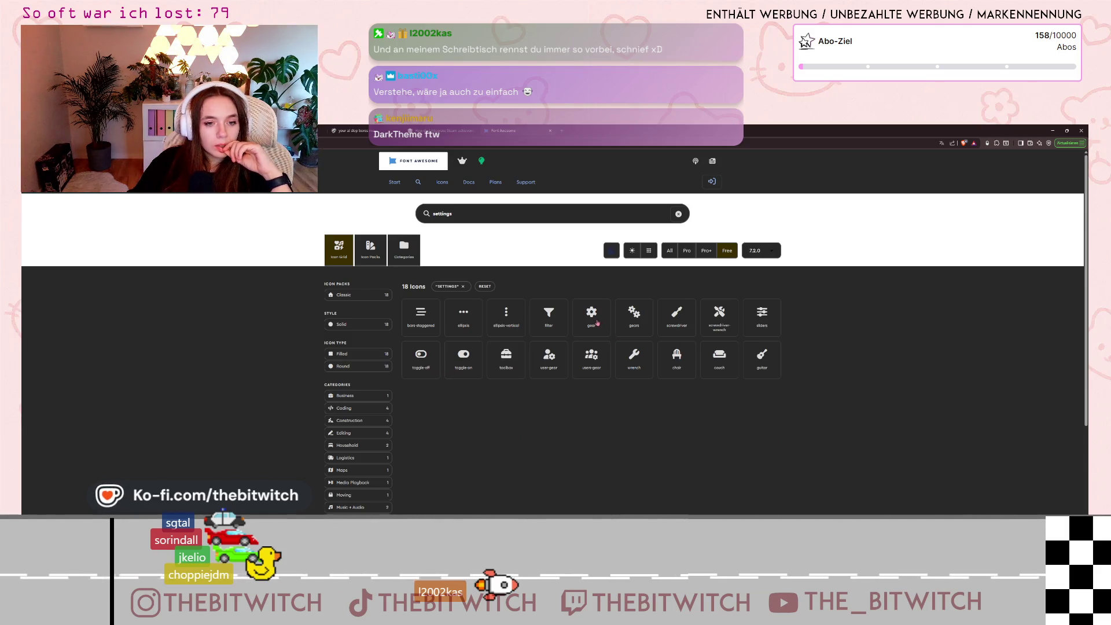
left_click(635, 325)
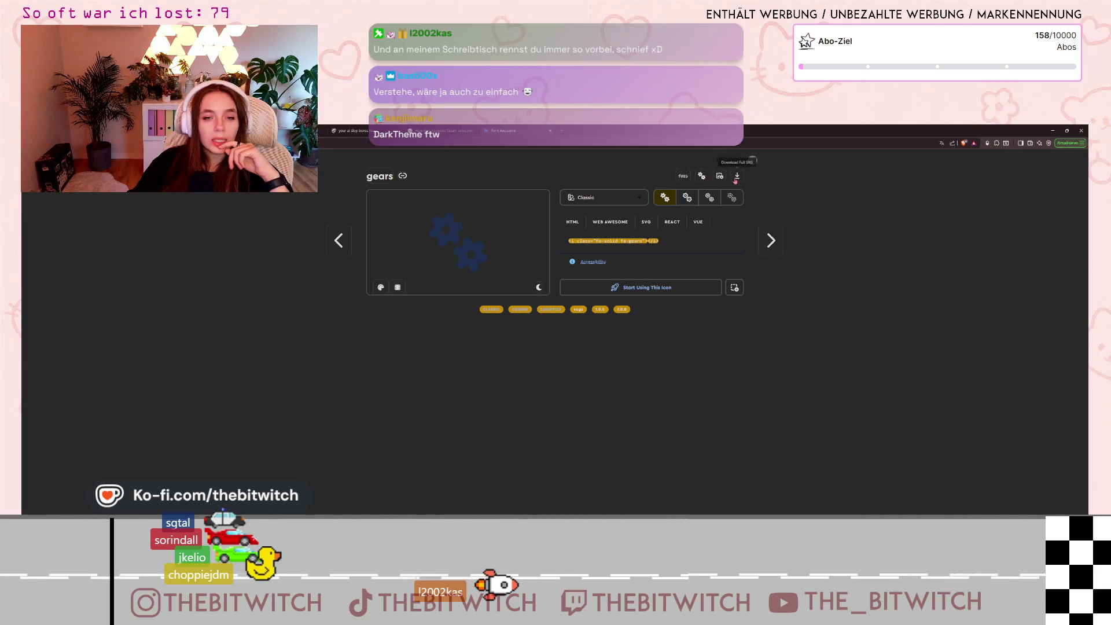
left_click(563, 132)
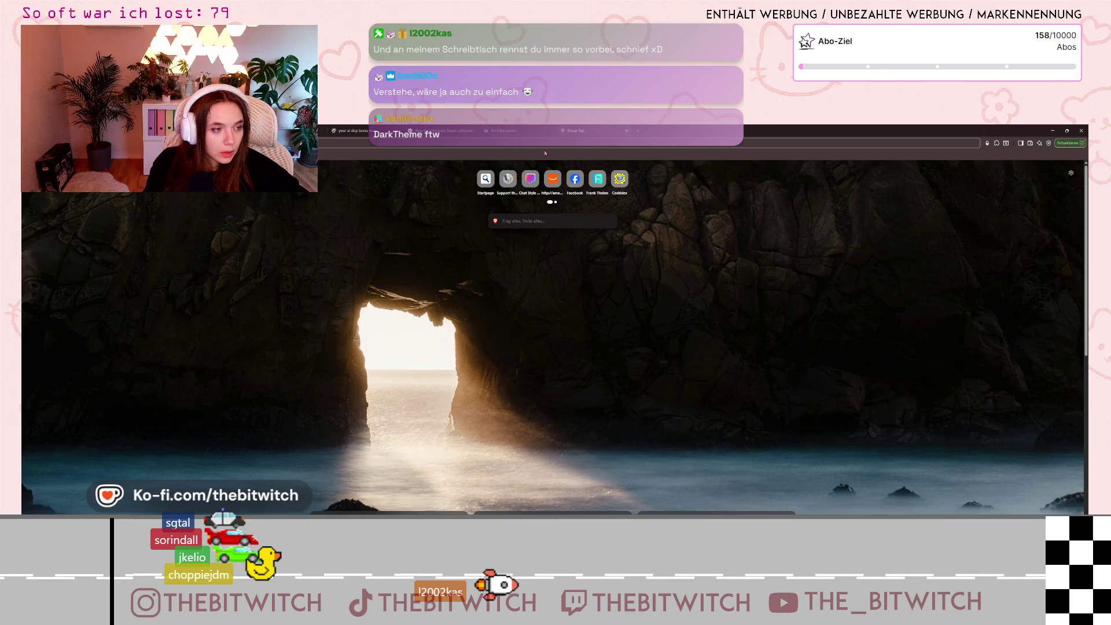
Step: Search 'godot svg' and expand the full AI summary of the results
key("Return")
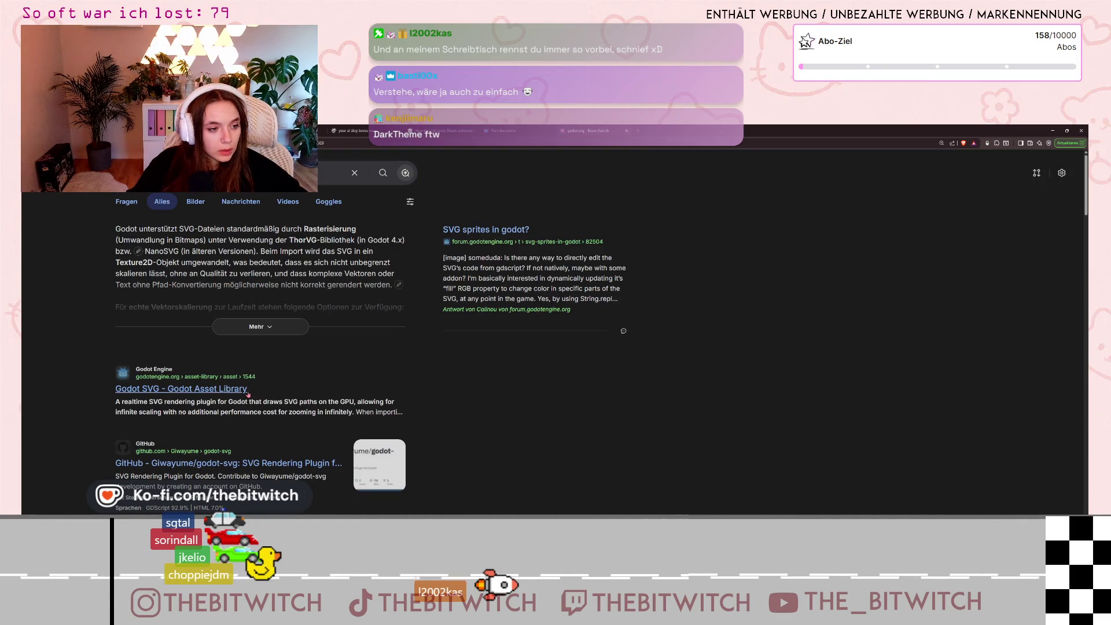
left_click(251, 327)
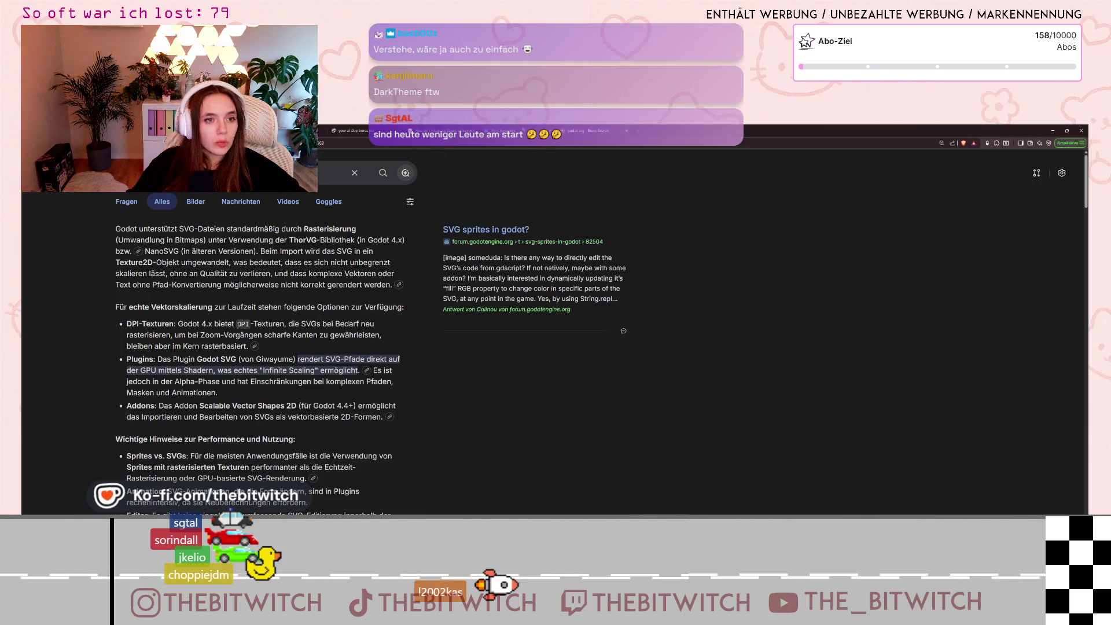
Step: Return to the Font Awesome gears icon tab
key("ctrl+shift+Tab")
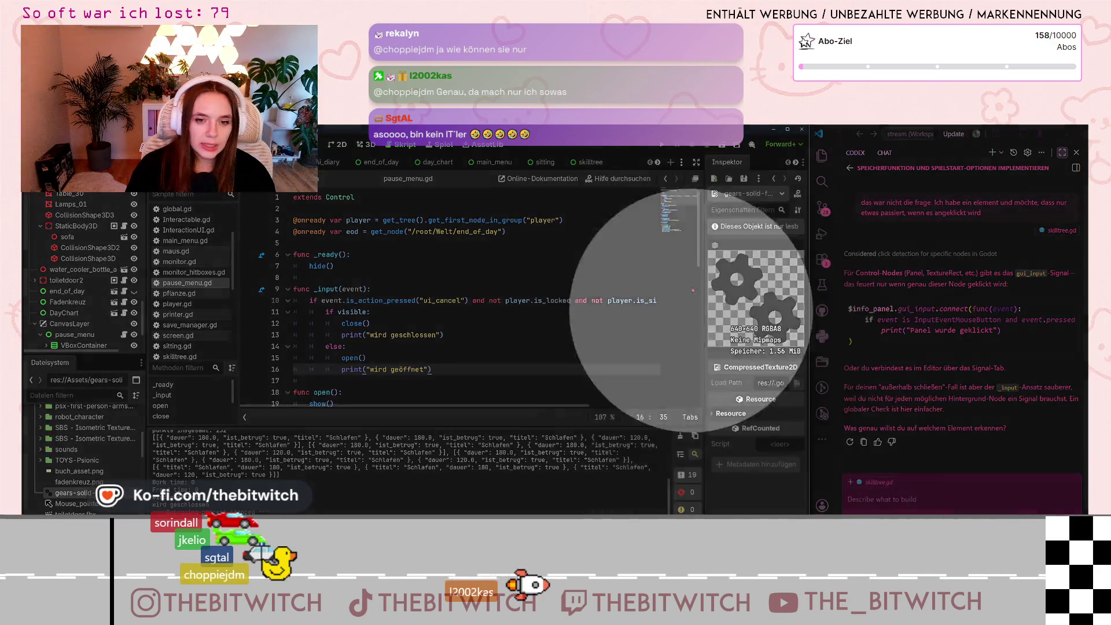
Step: Place the cursor at the end of line 13 in the pause menu script
left_click(565, 333)
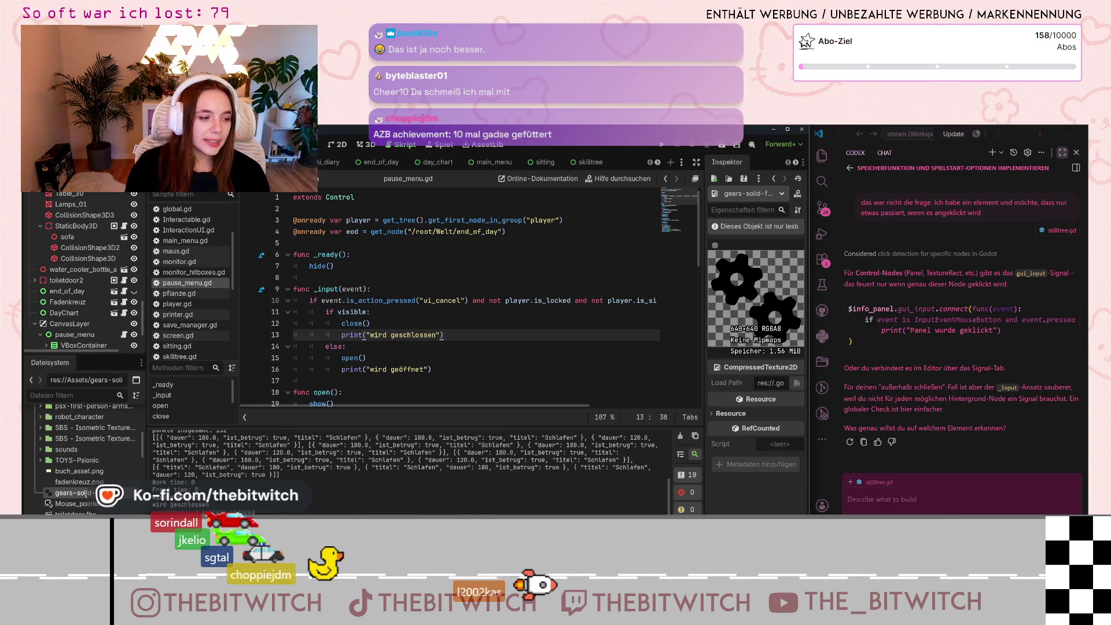
Step: Dismiss the gears-solid file's action menu, put the cursor on empty line 17, then switch to the browser
right_click(91, 493)
key("Escape")
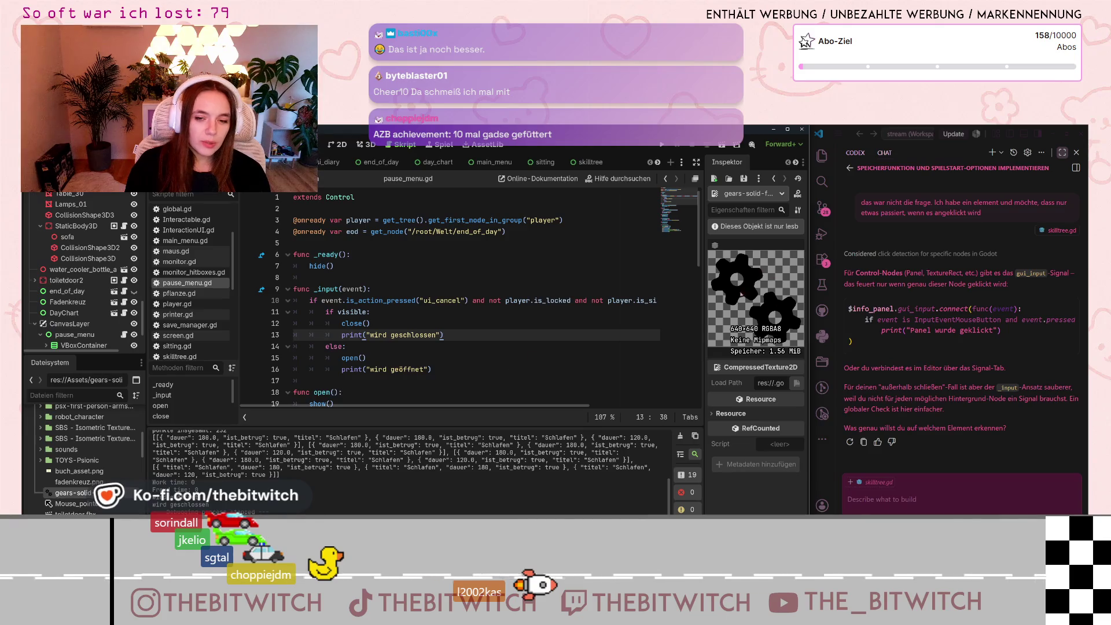
left_click(541, 379)
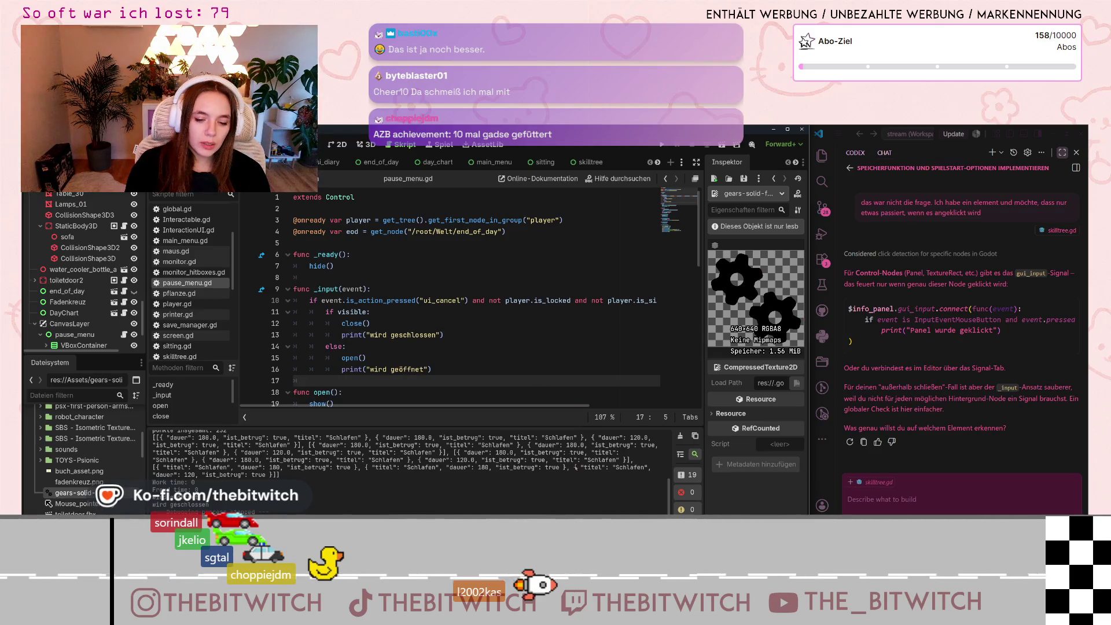
key("alt+Tab")
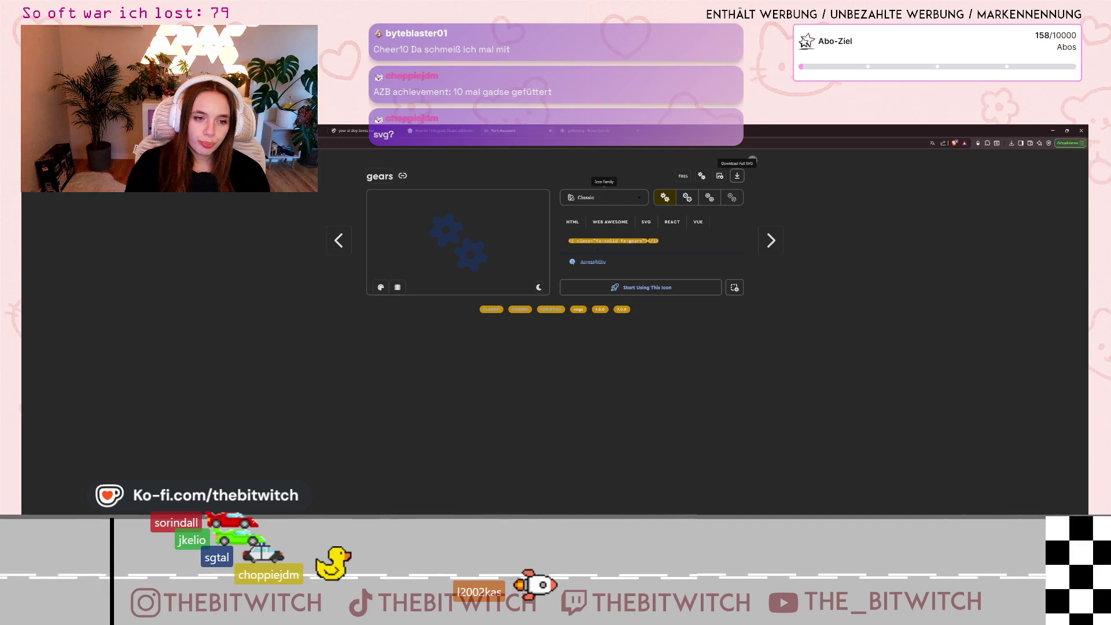
Step: Give the gears icon a custom white colour and reload its full icon page
left_click(380, 287)
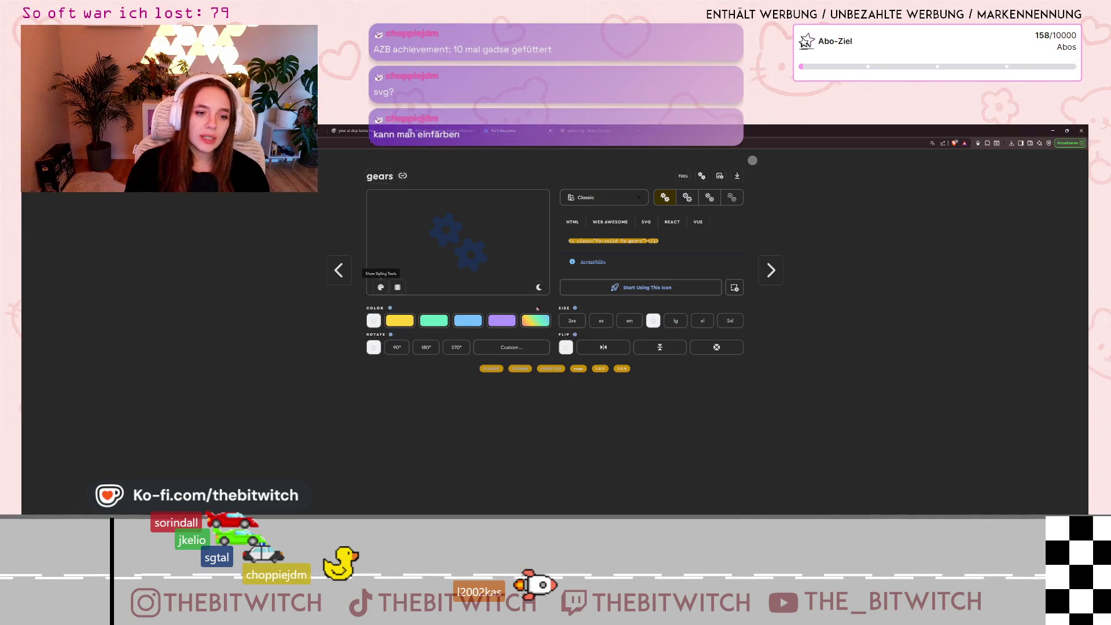
left_click(528, 324)
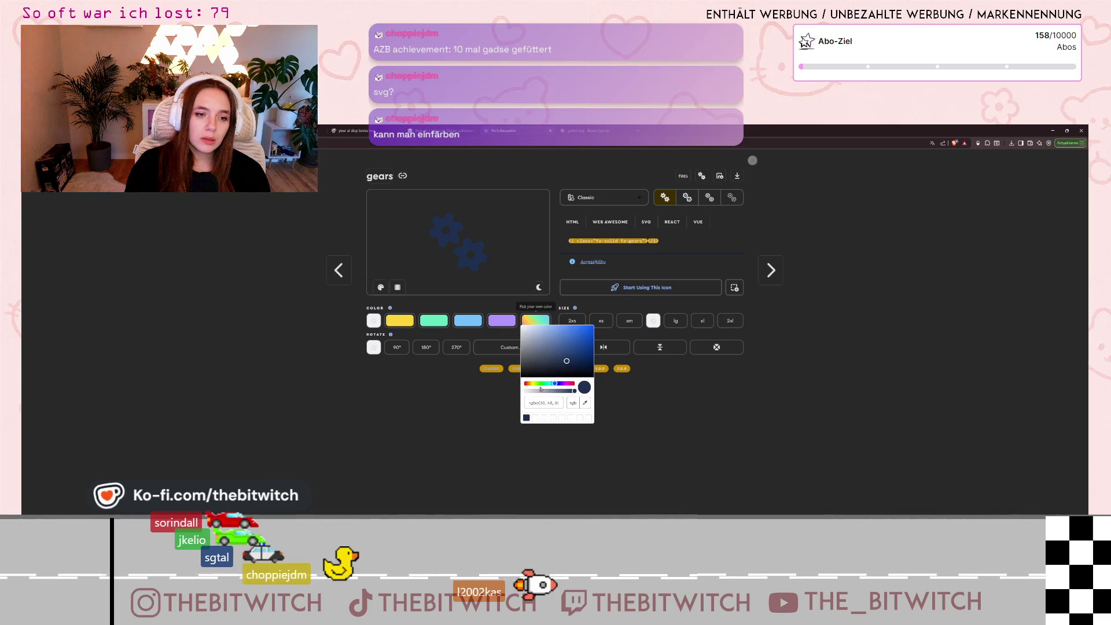
key("Escape")
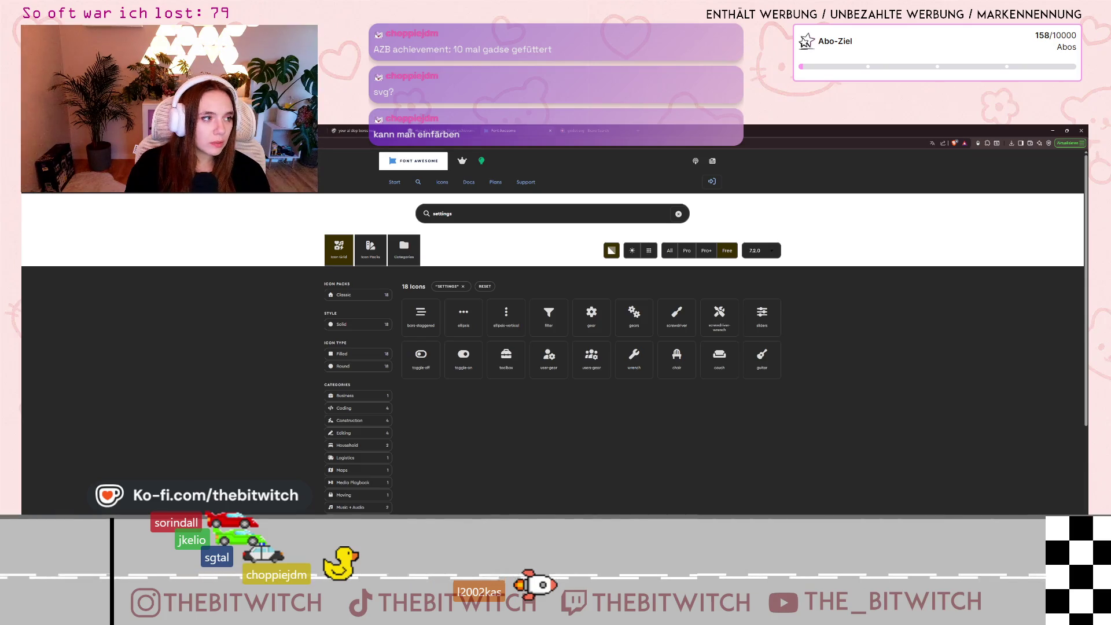
left_click(634, 317)
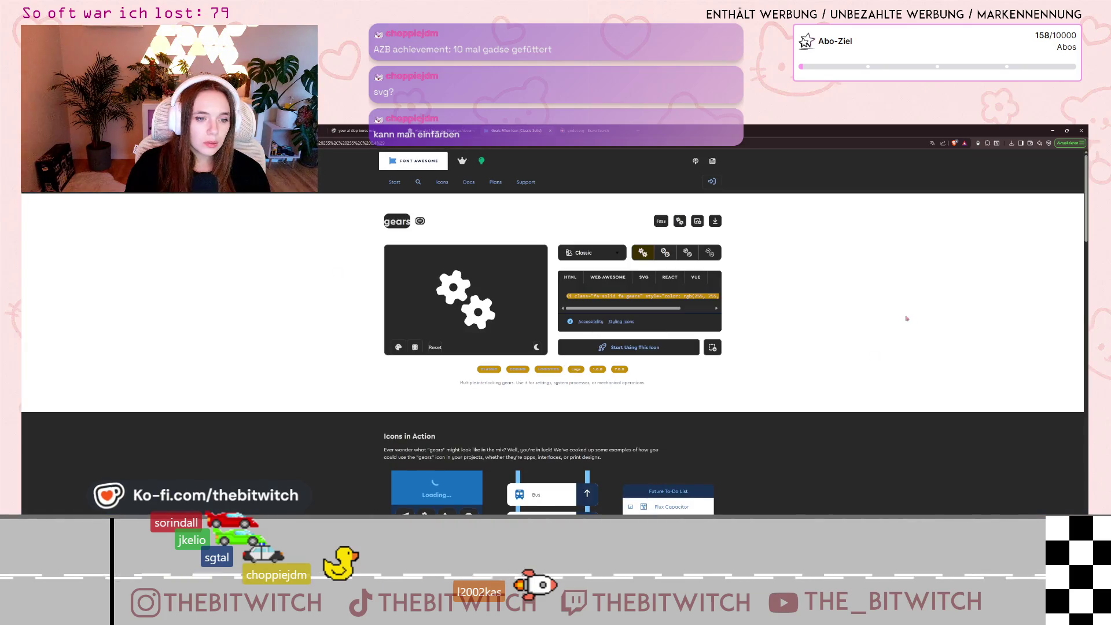
left_click(979, 147)
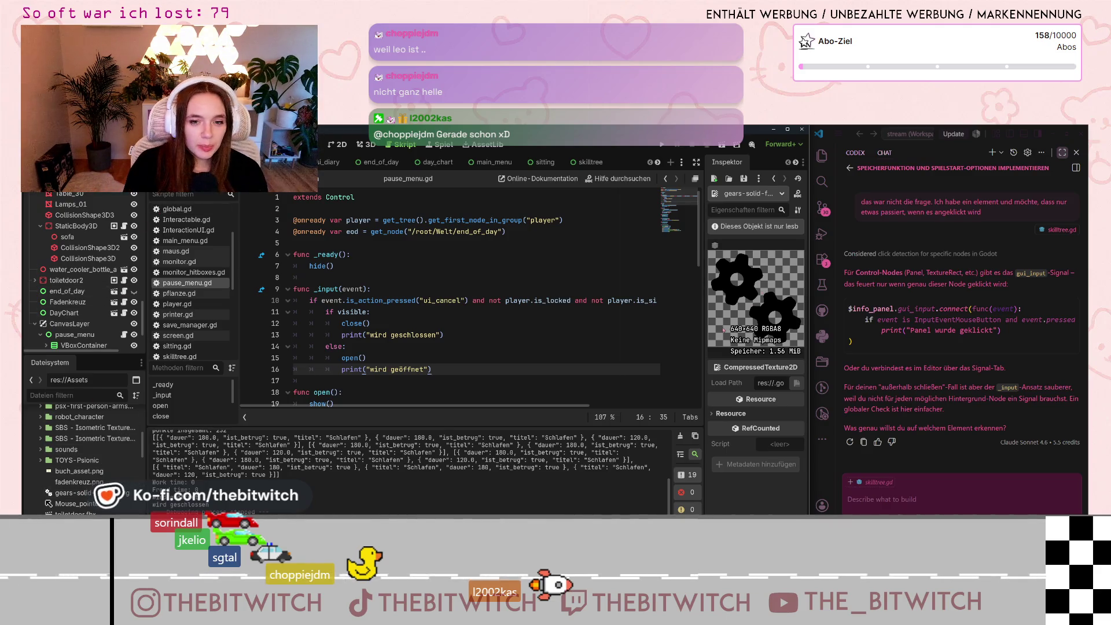
Step: Select gears-solid in the FileSystem dock to preview the white 640×640 texture in the Inspector
left_click(50, 493)
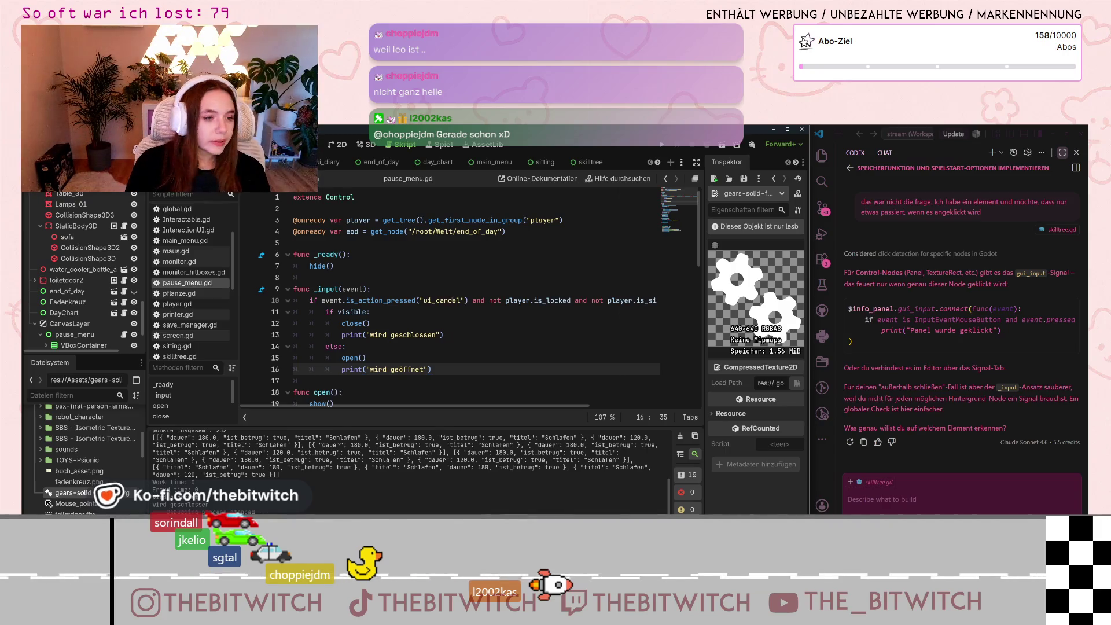
scroll(81, 272, "down", 3)
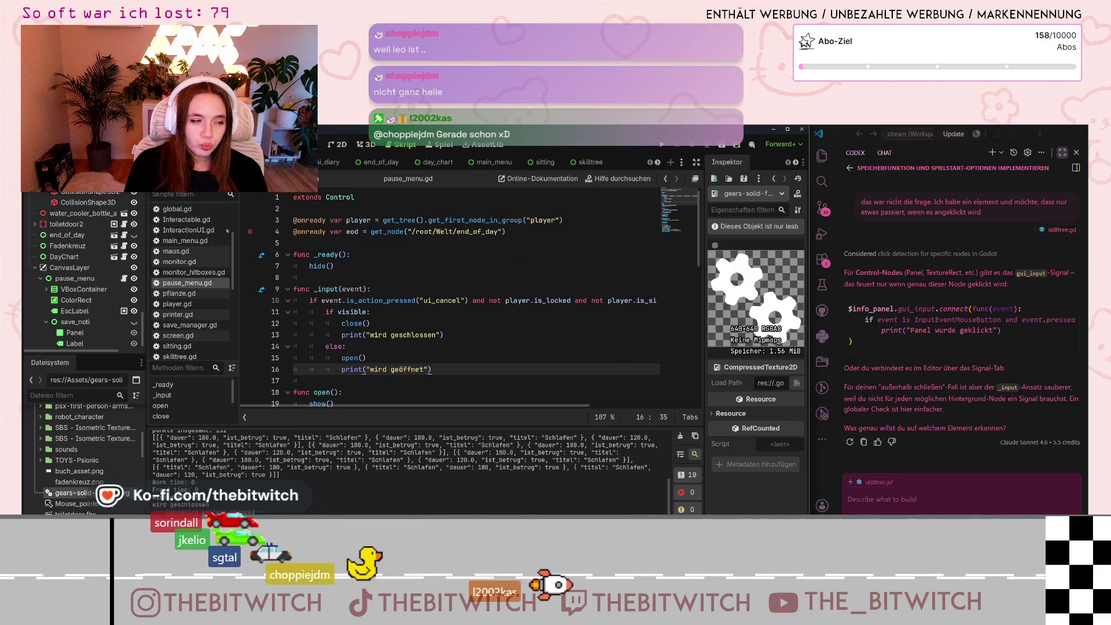
scroll(54, 280, "up", 5)
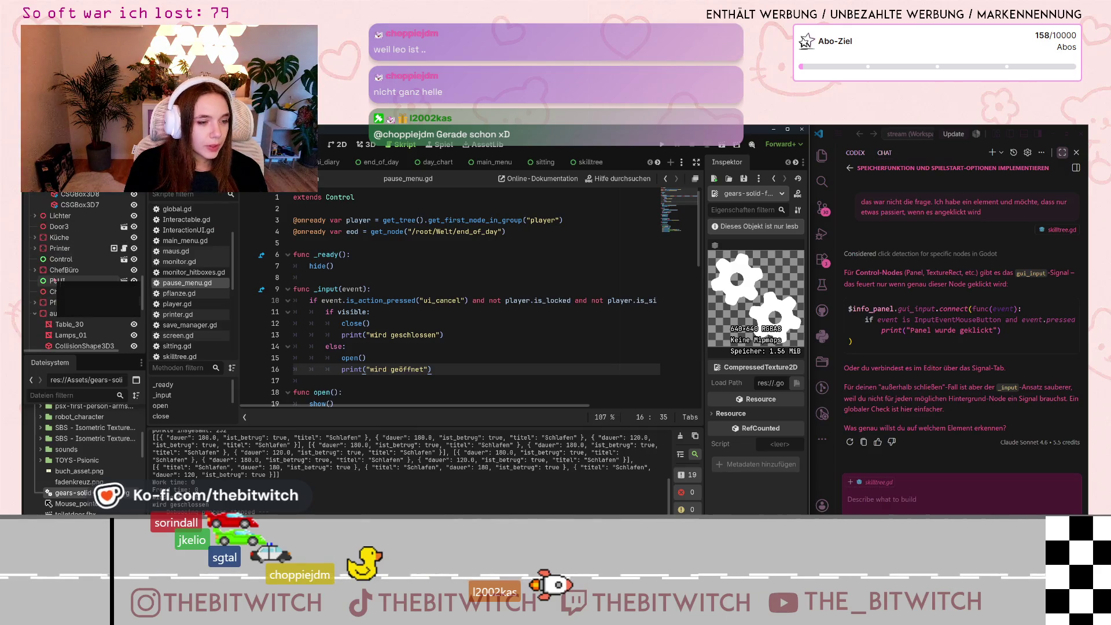
scroll(53, 280, "down", 5)
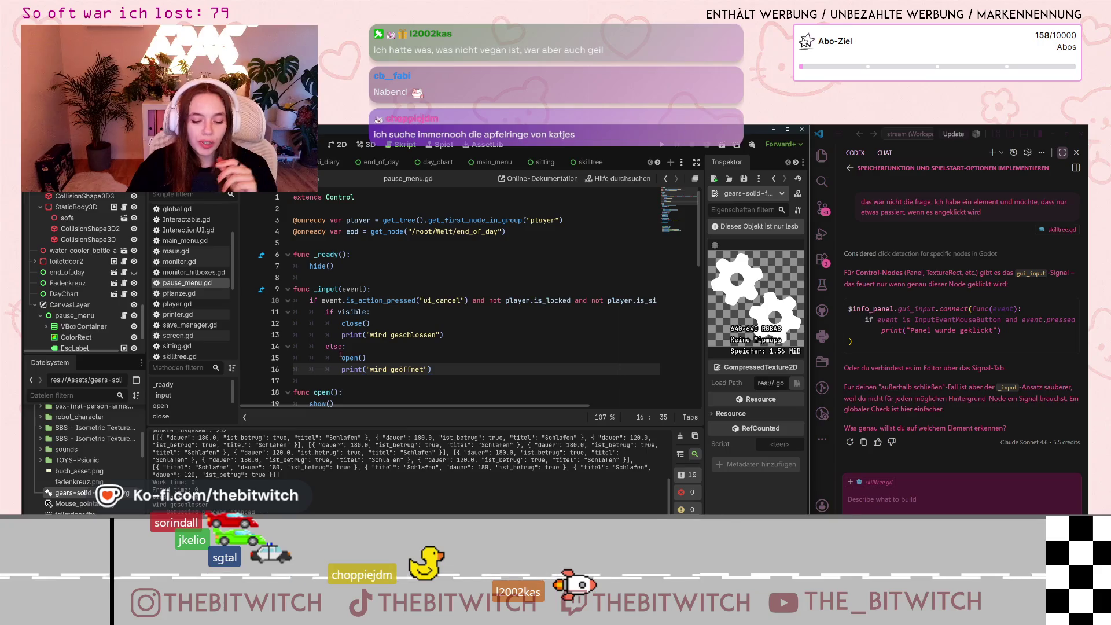
Step: Bring up the documentation tooltip for open() in pause_menu.gd
mouse_move(347, 358)
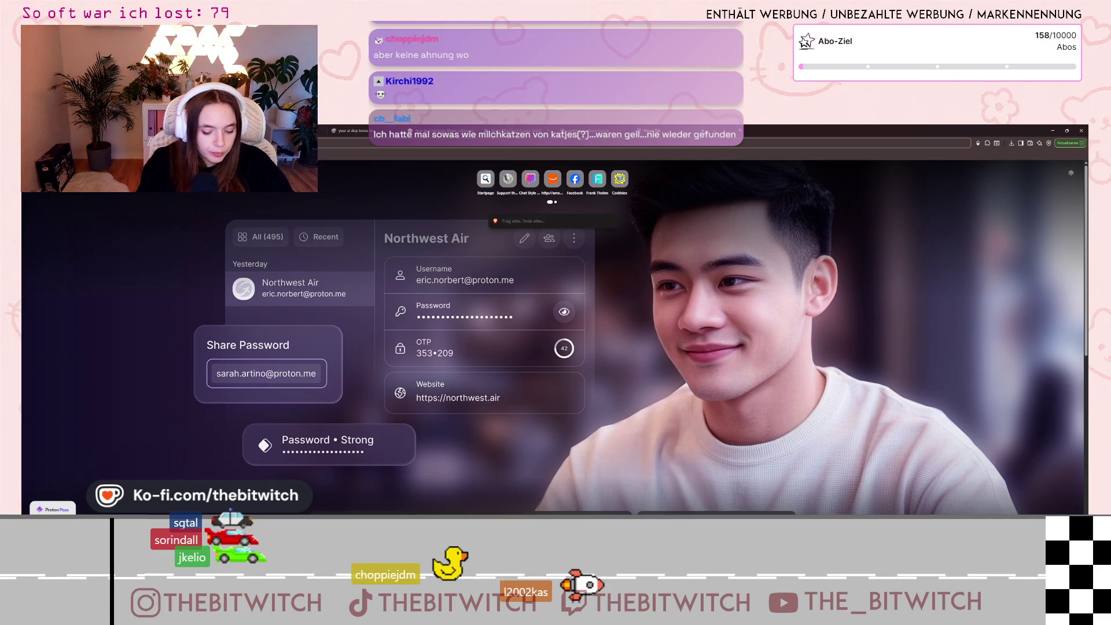
Step: Search for Katjes images and browse the candy pack results, returning to the top
key("ctrl+w")
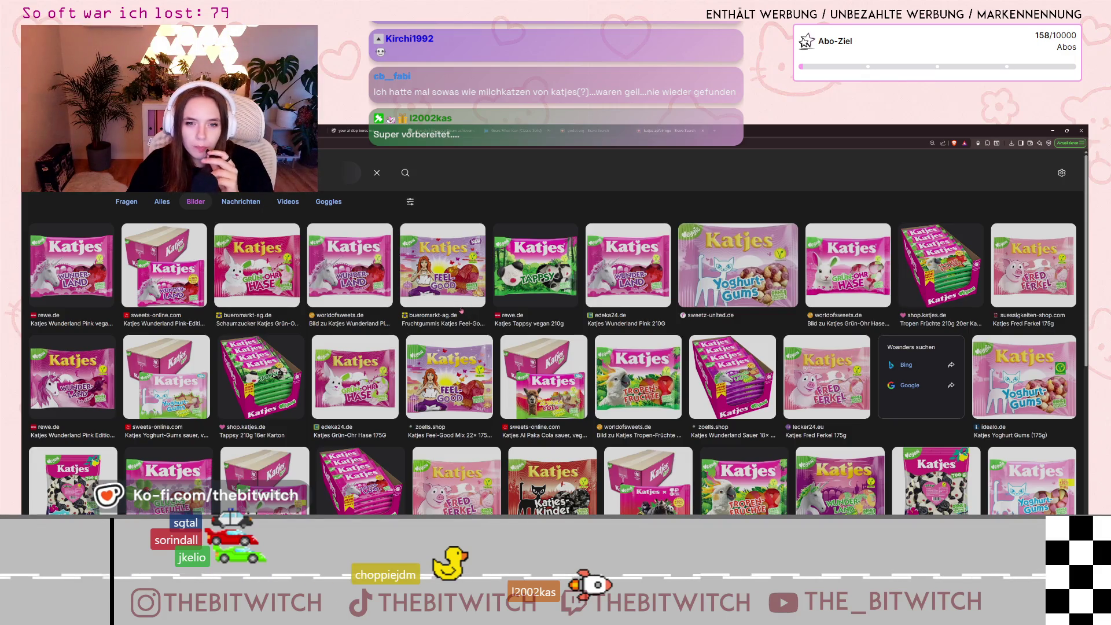
key("ctrl")
key("ctrl")
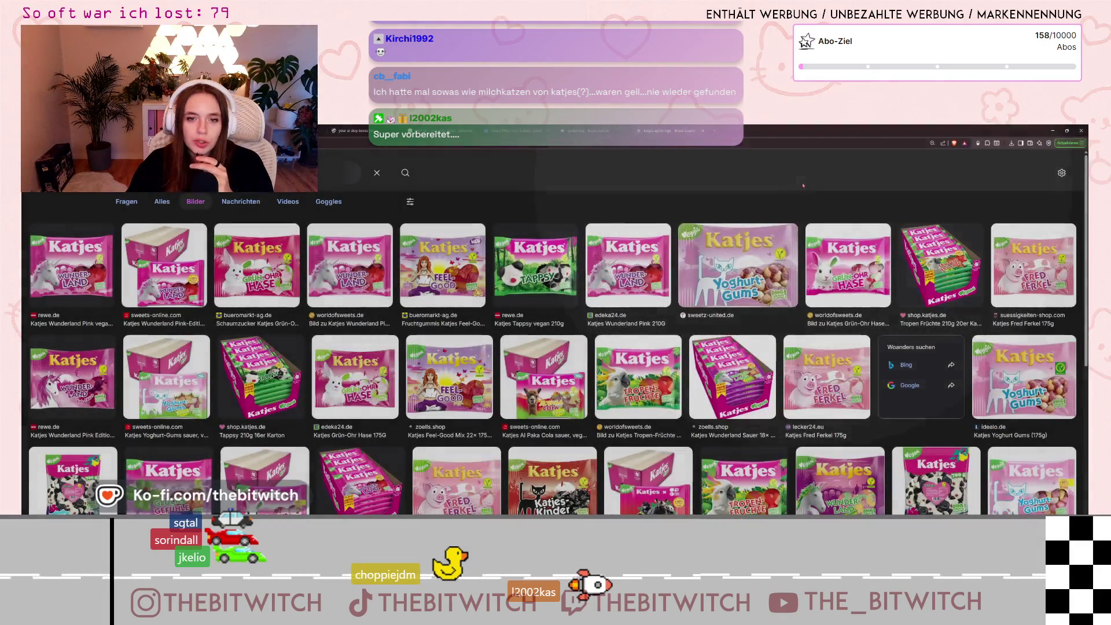
scroll(736, 247, "down", 3)
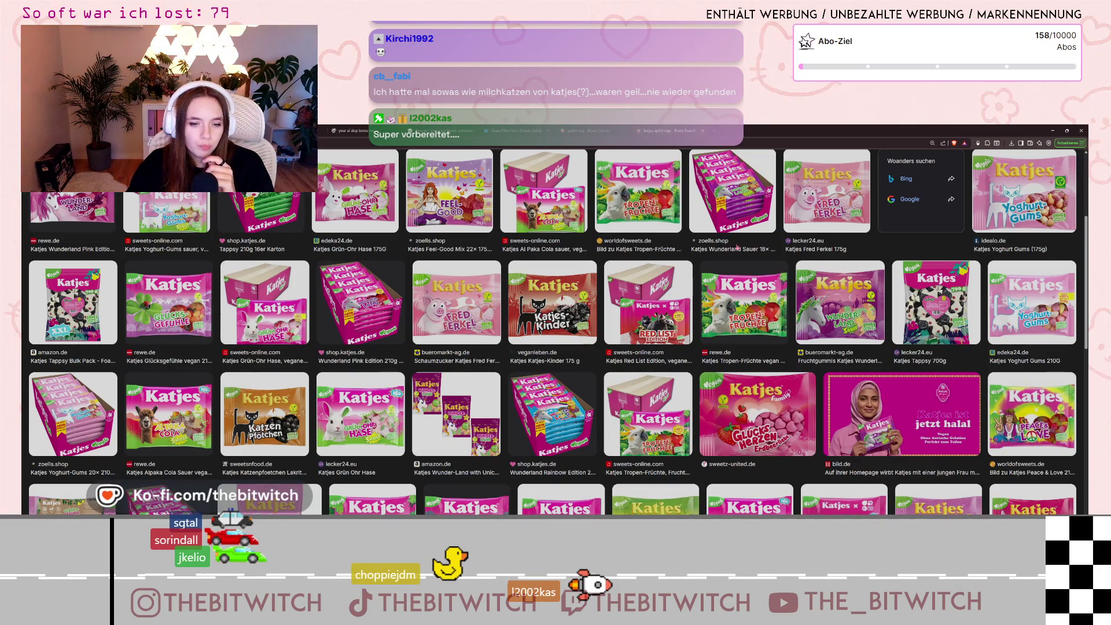
scroll(734, 249, "down", 2)
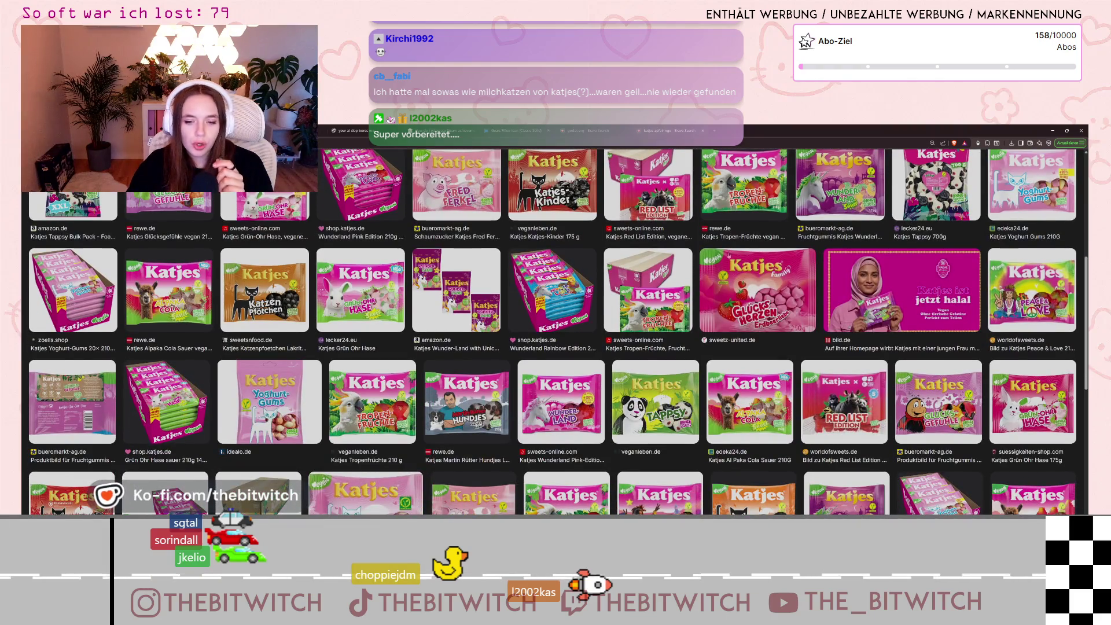
scroll(733, 248, "down", 1)
scroll(558, 331, "down", 2)
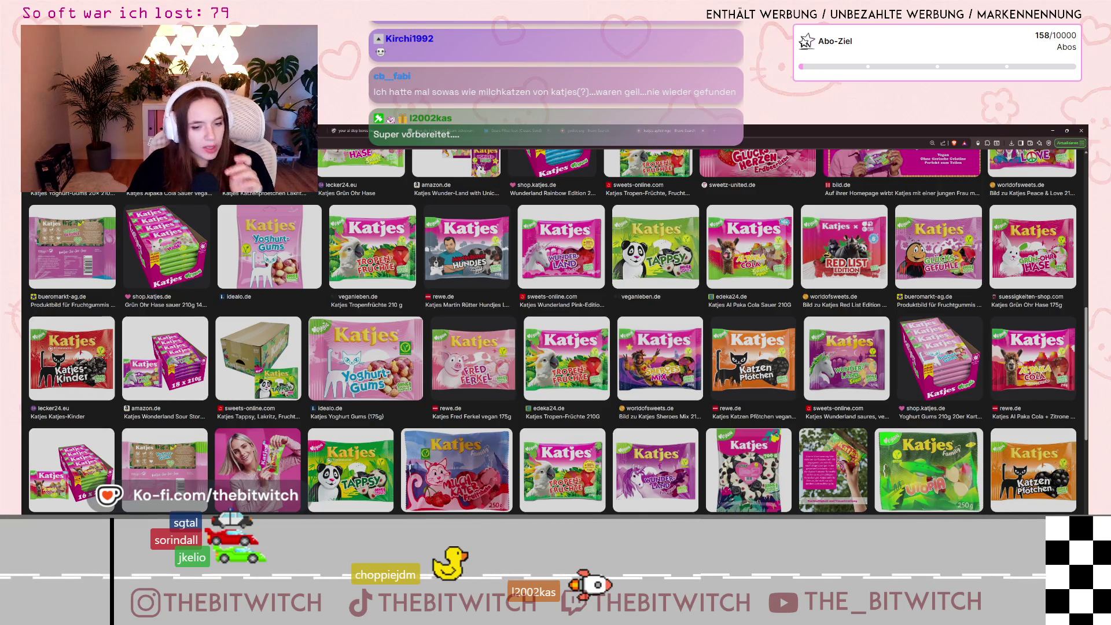
scroll(728, 254, "down", 3)
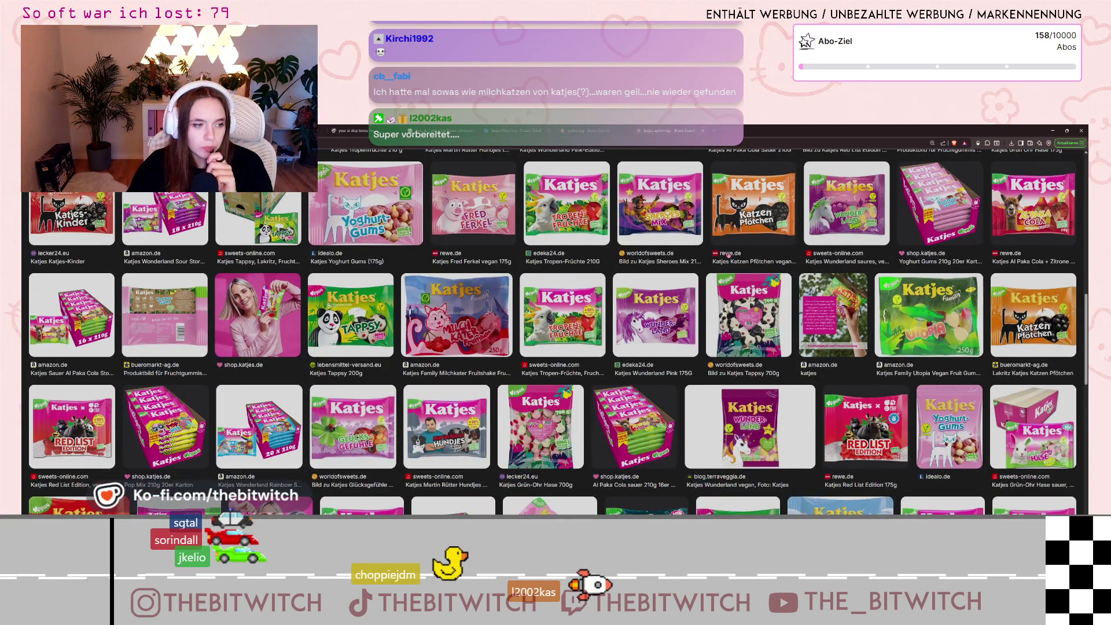
scroll(728, 255, "down", 3)
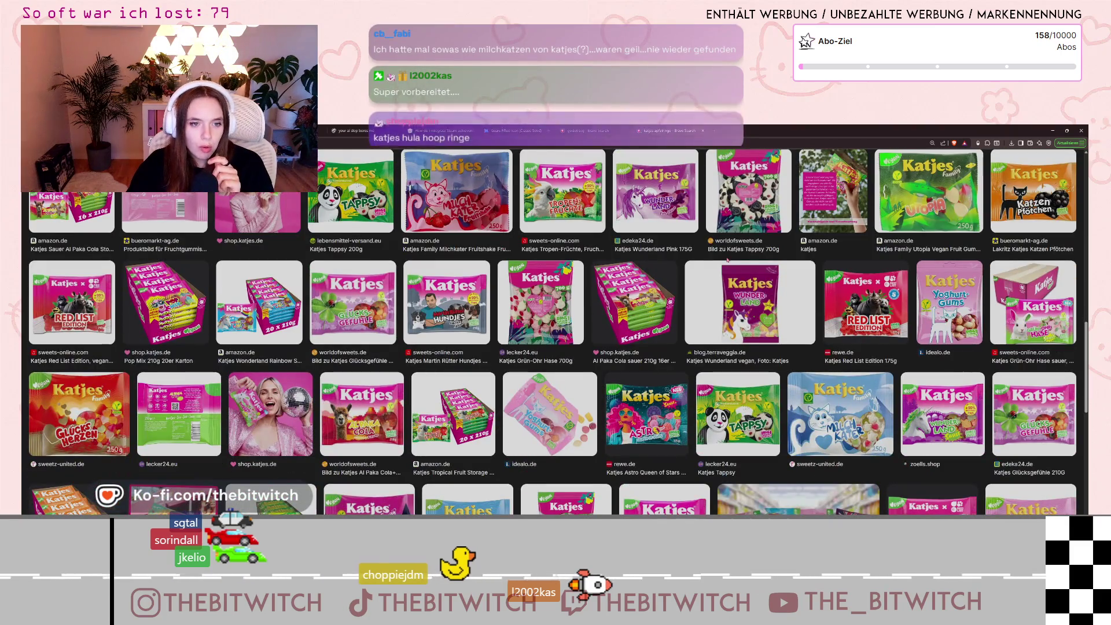
scroll(726, 262, "up", 10)
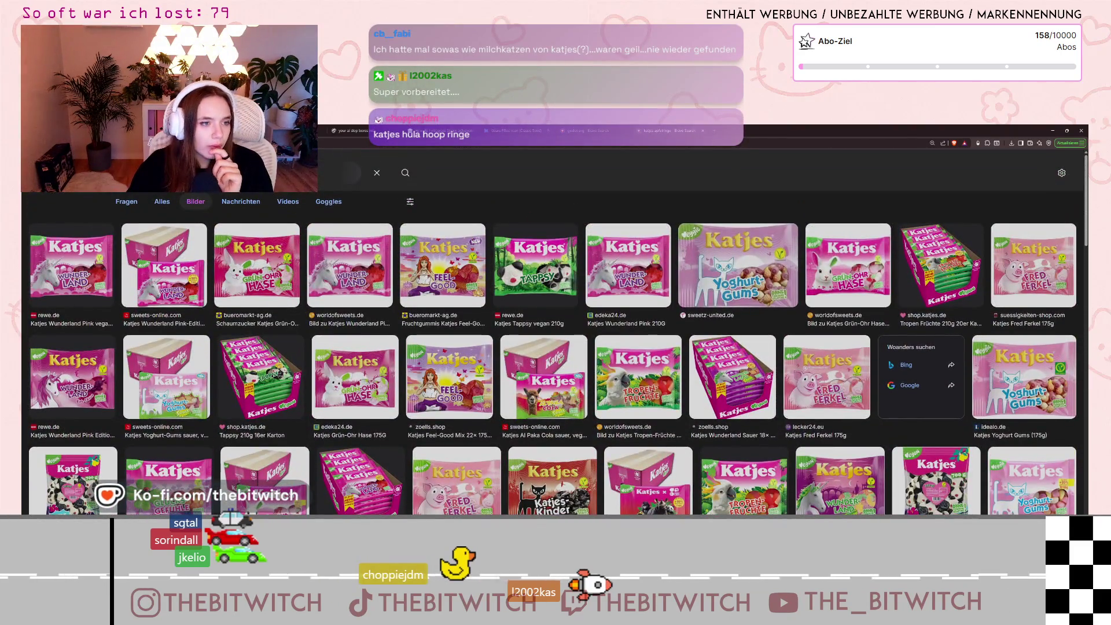
Step: Run a browser image search for 'katjes hula hoop ringe'
left_click(243, 172)
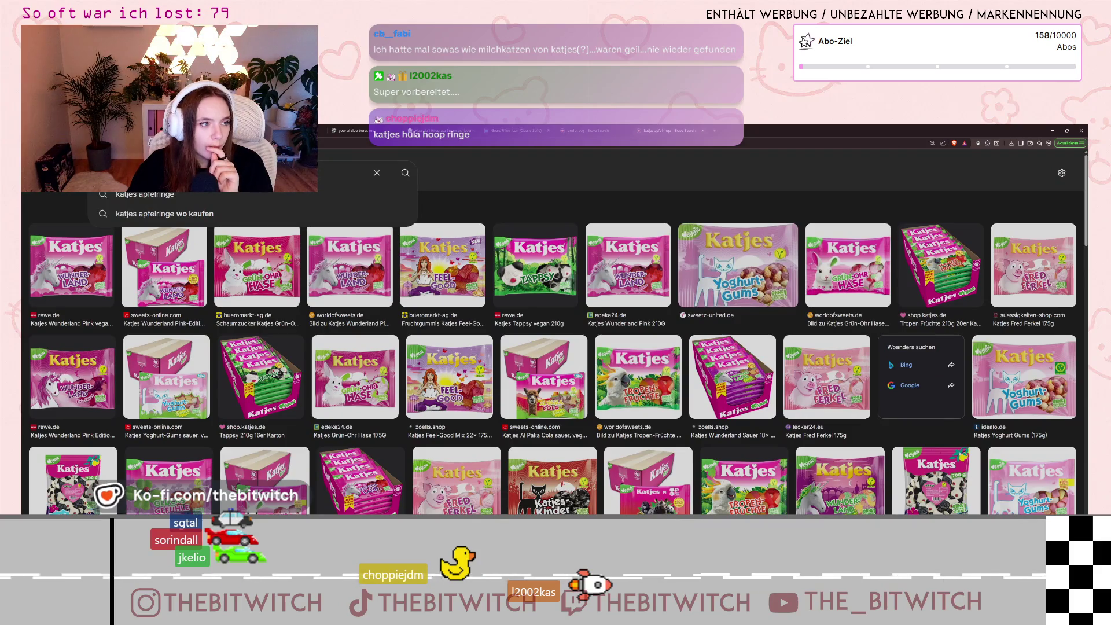
type("katjes hula hoop ringe")
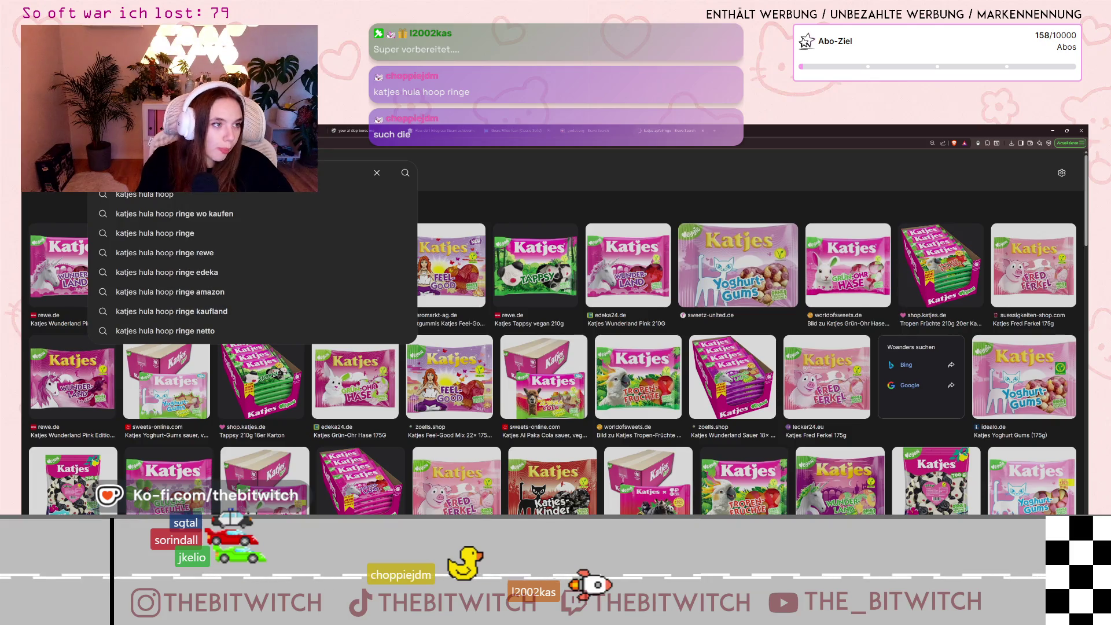
key("Return")
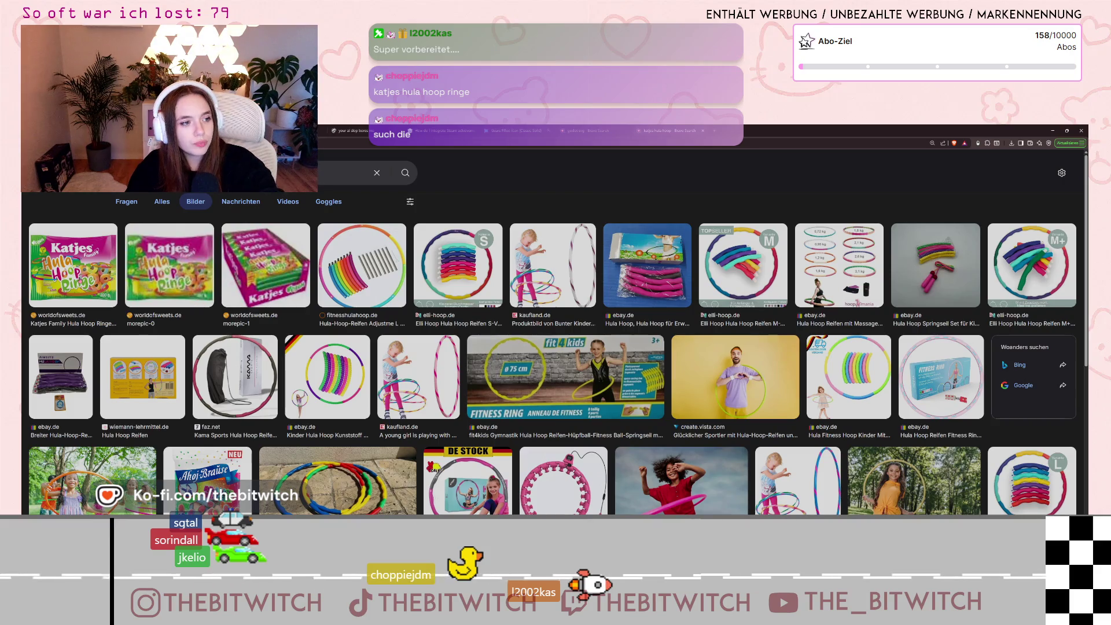
Step: Preview the Katjes Family Hula Hoop Ringe image, then close the tab and return to Godot
left_click(73, 265)
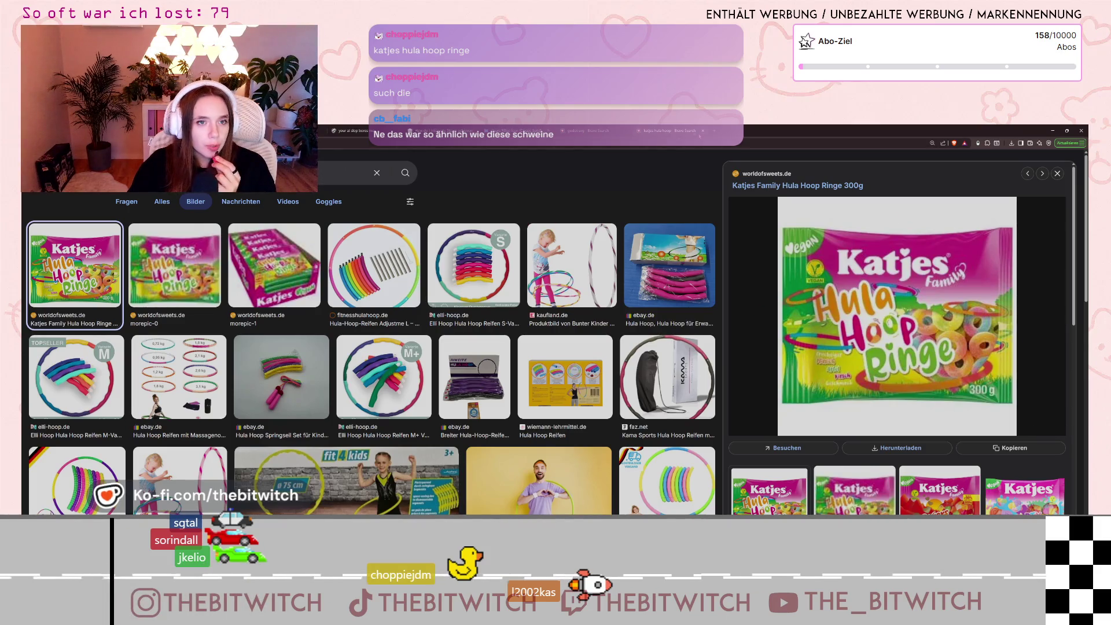
key("ctrl+w")
key("alt+Tab")
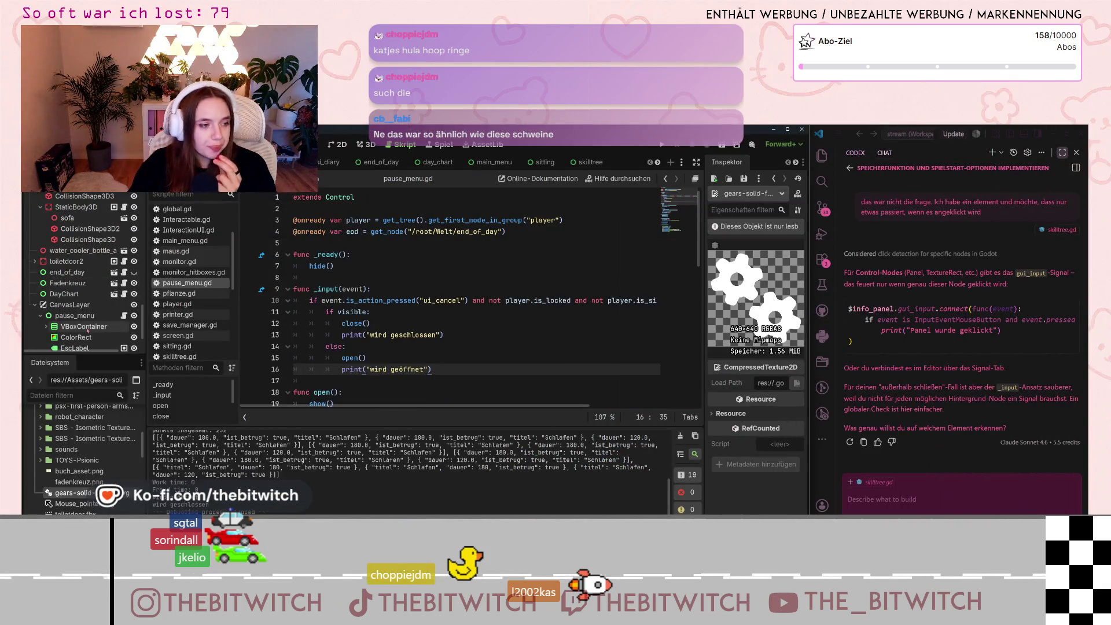
Step: Switch from pause_menu.gd to the 2D canvas and select the pause_menu node
scroll(87, 319, "down", 1)
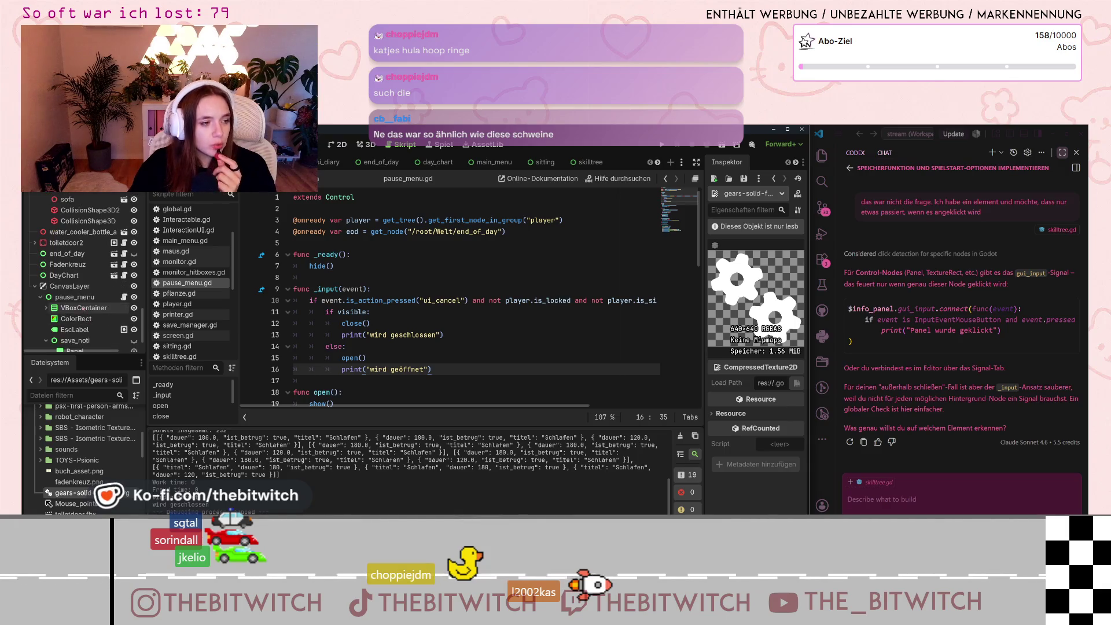
left_click(75, 297)
left_click(341, 144)
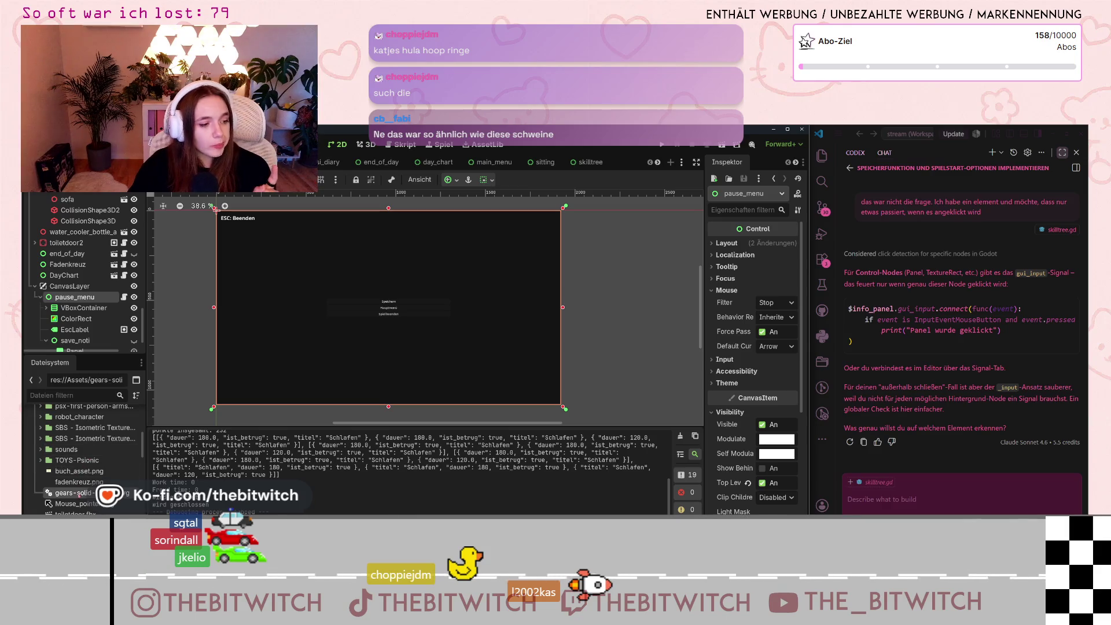
scroll(83, 284, "down", 2)
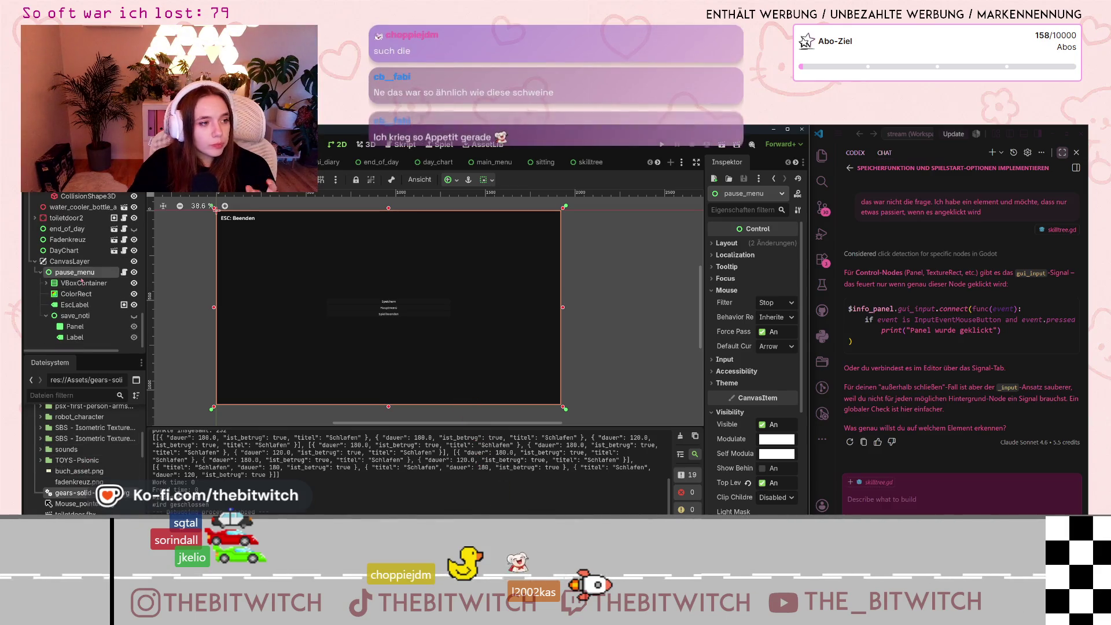
right_click(87, 276)
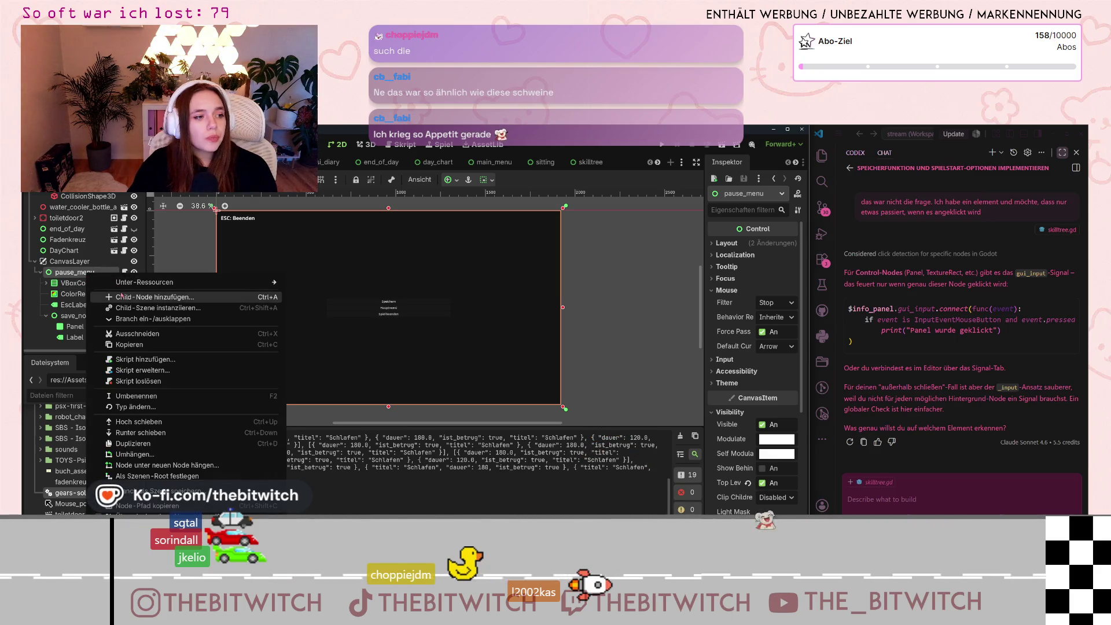
Step: Add a TextureRect child under pause_menu and drag it to the canvas's lower right
left_click(122, 297)
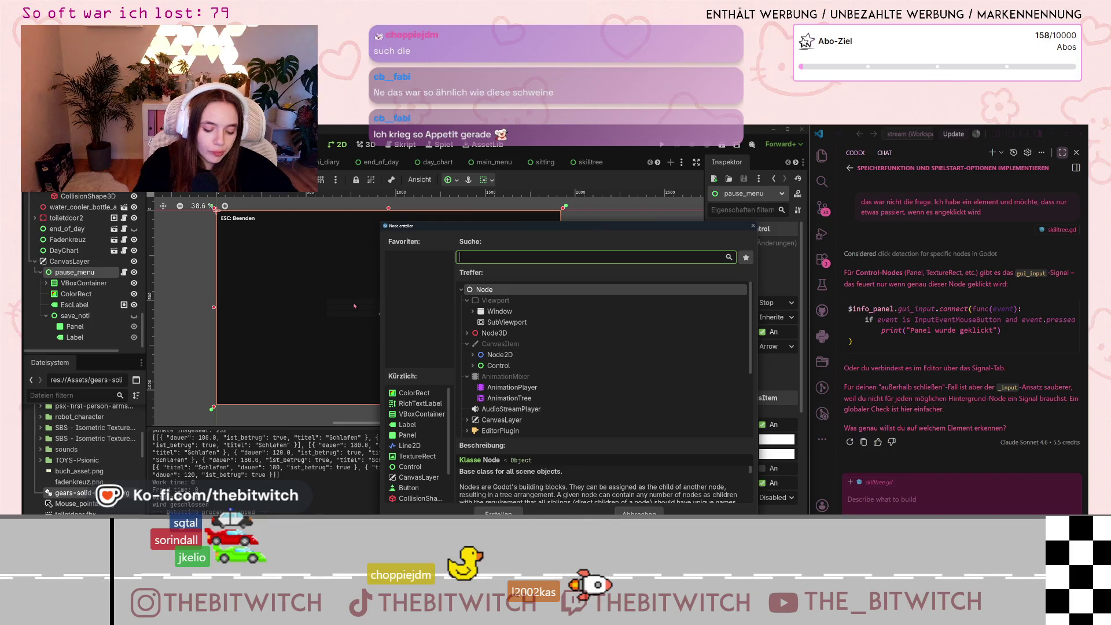
type("text")
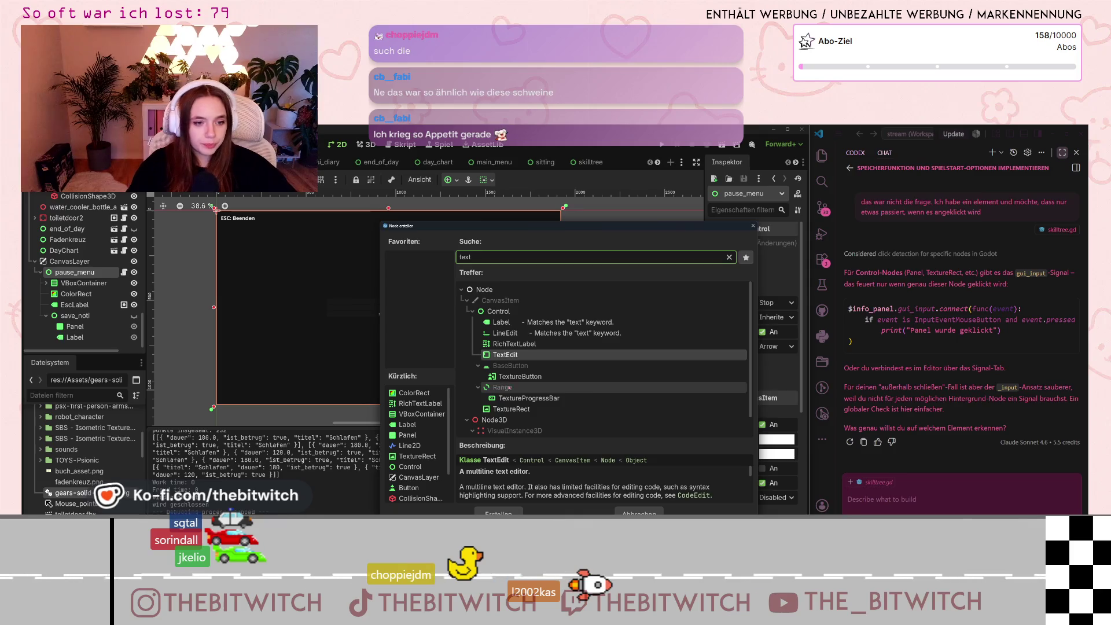
left_click(528, 409)
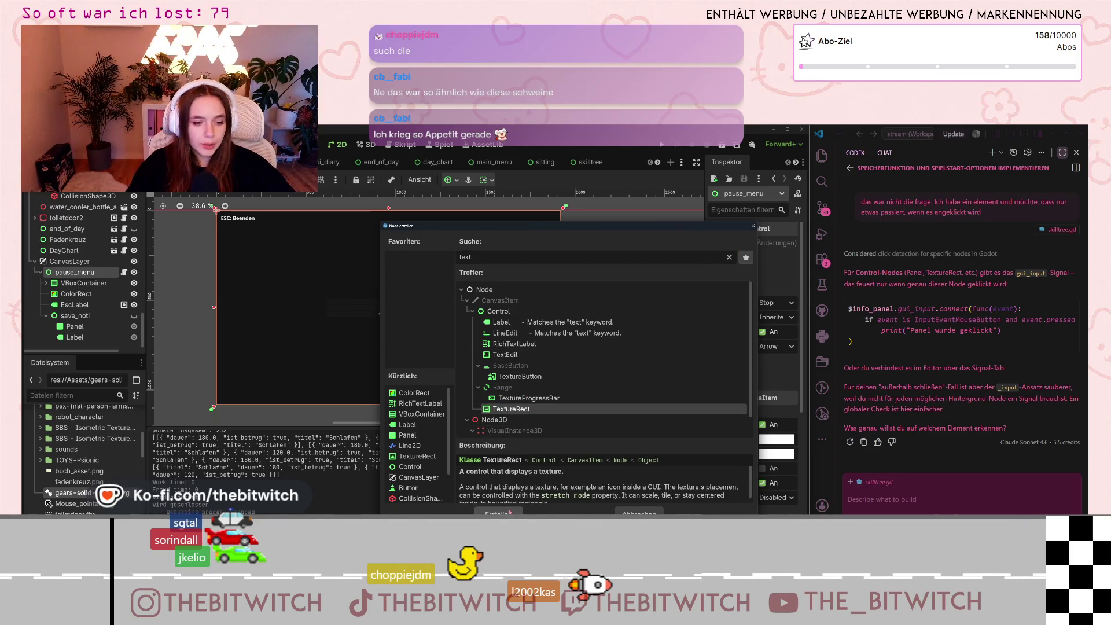
left_click(510, 512)
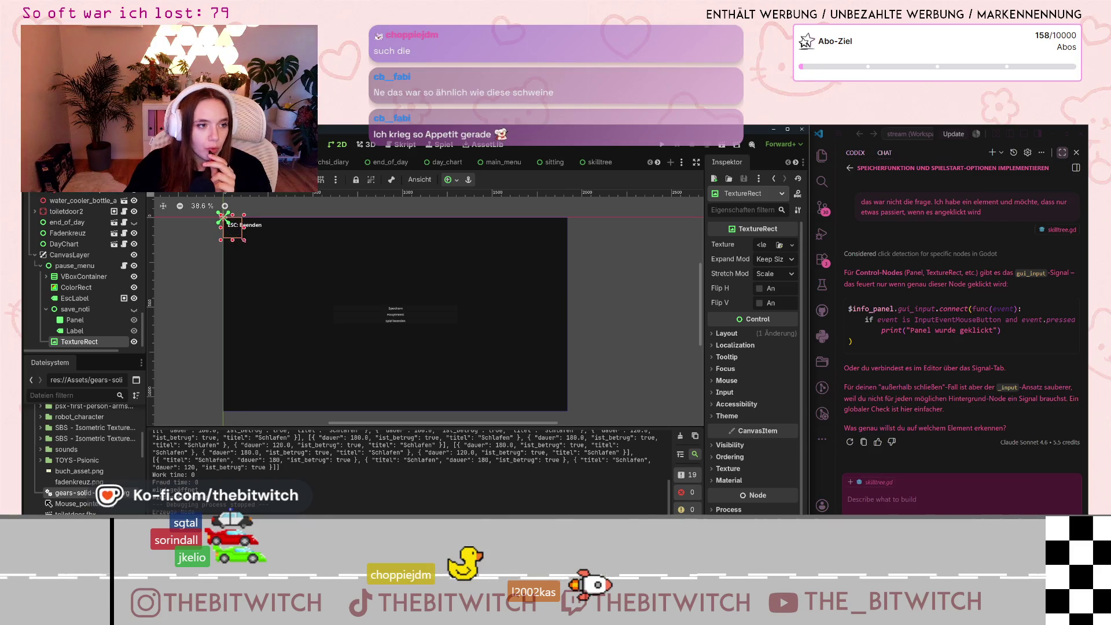
mouse_move(236, 231)
left_mouse_down()
mouse_move(490, 339)
mouse_move(551, 385)
mouse_move(556, 403)
left_mouse_up()
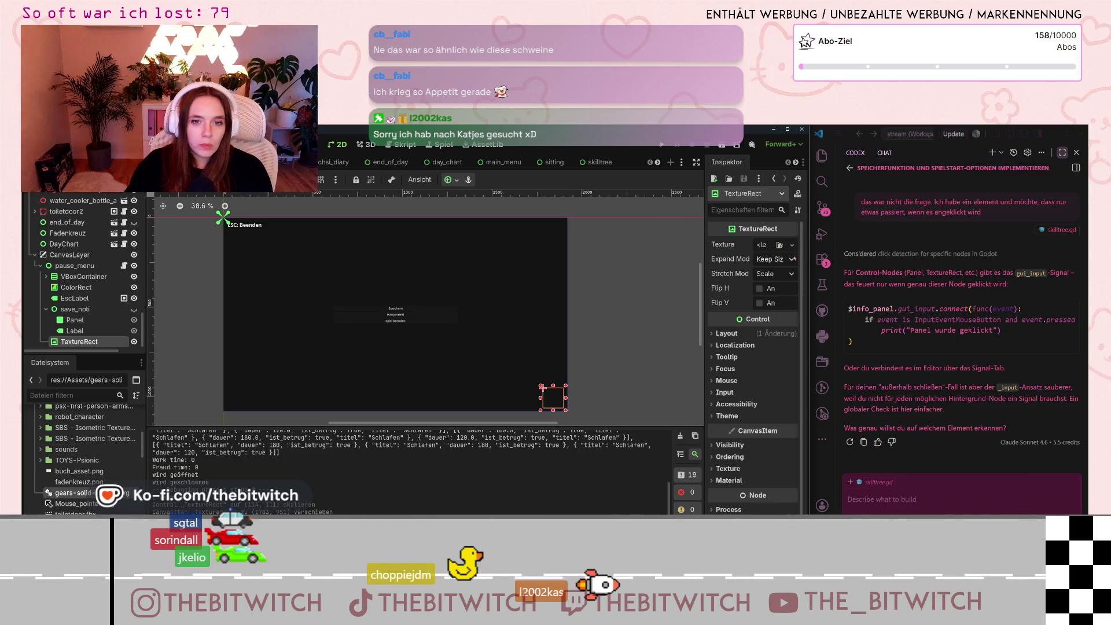
left_click(792, 245)
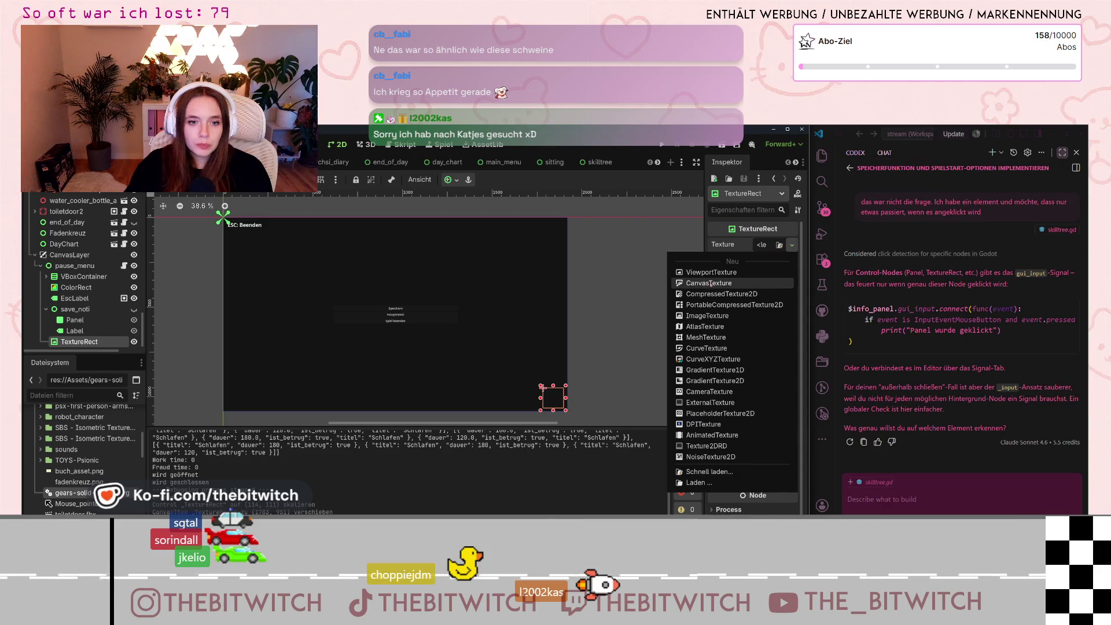
Step: Assign the white gears-solid PNG as the TextureRect's texture in the Inspector
left_click(736, 315)
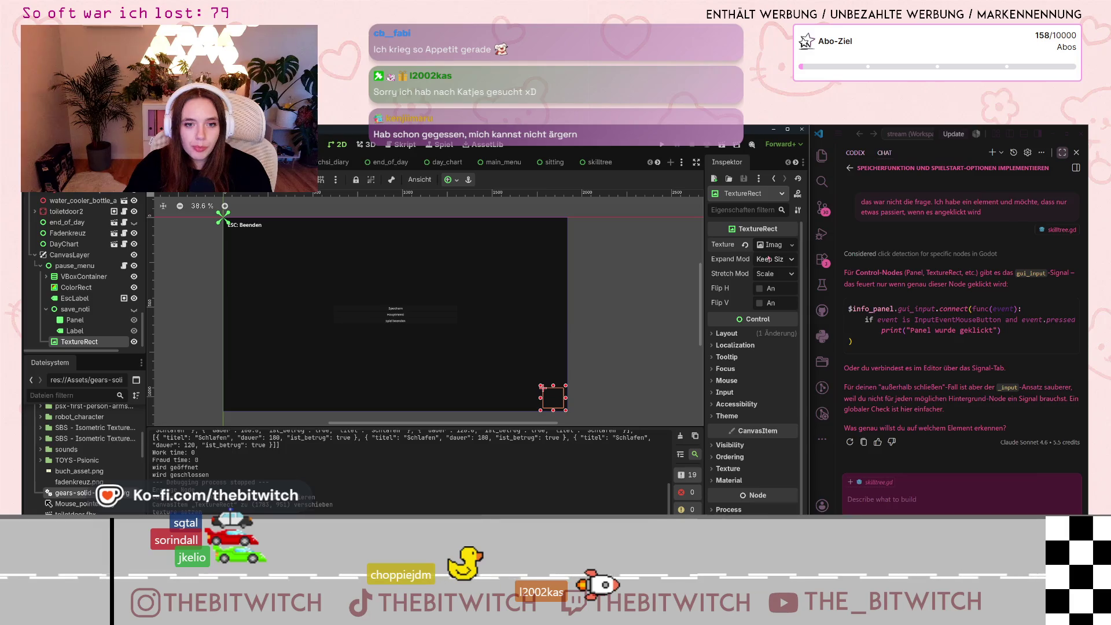
left_click(765, 245)
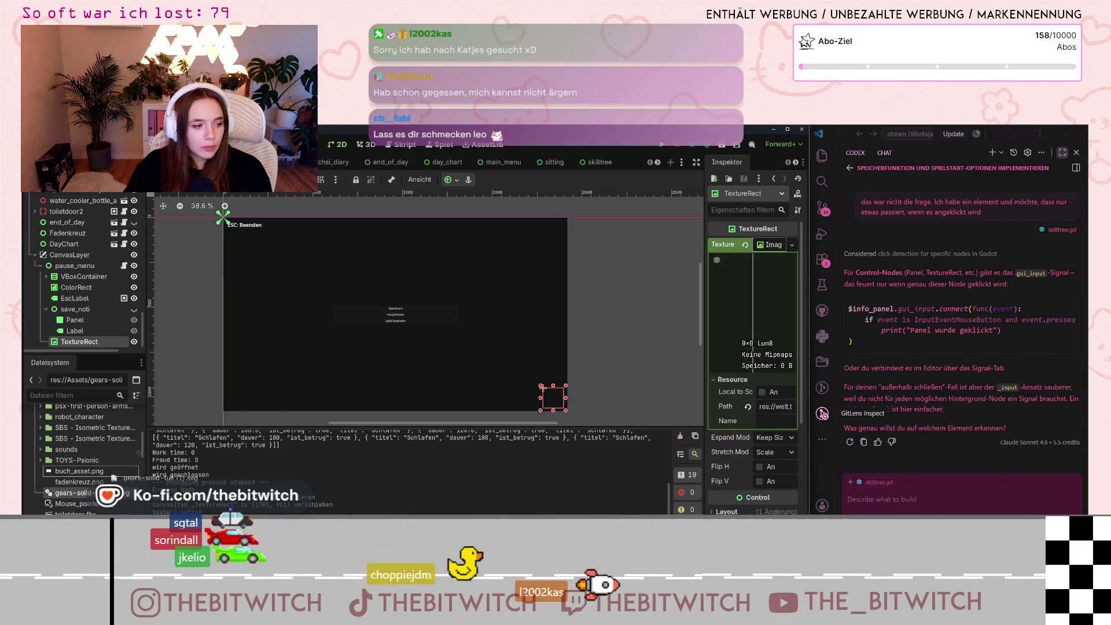
left_click_drag(789, 237, 775, 246)
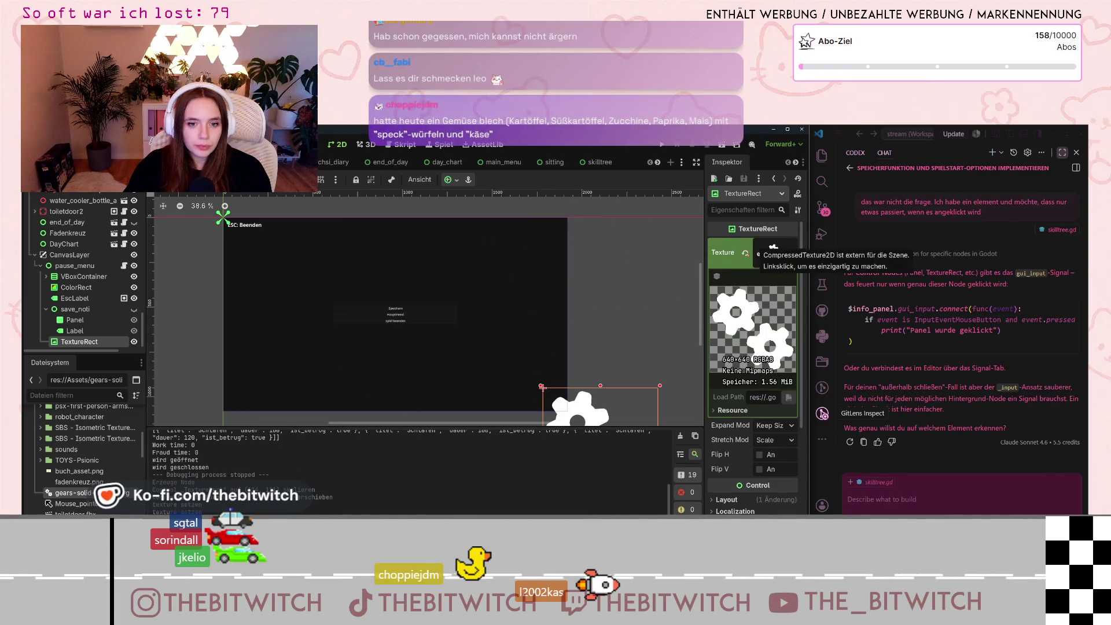
scroll(569, 362, "down", 1)
scroll(624, 378, "down", 2)
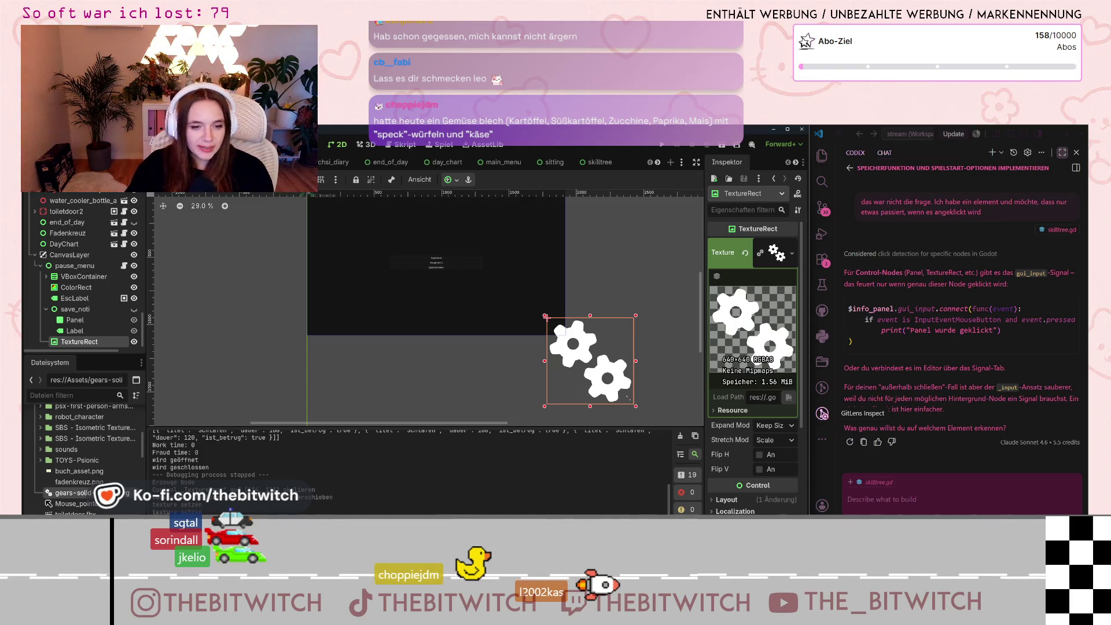
Step: Resize the gears TextureRect to 640 by 640 and adjust its layout on the canvas
left_click(636, 409)
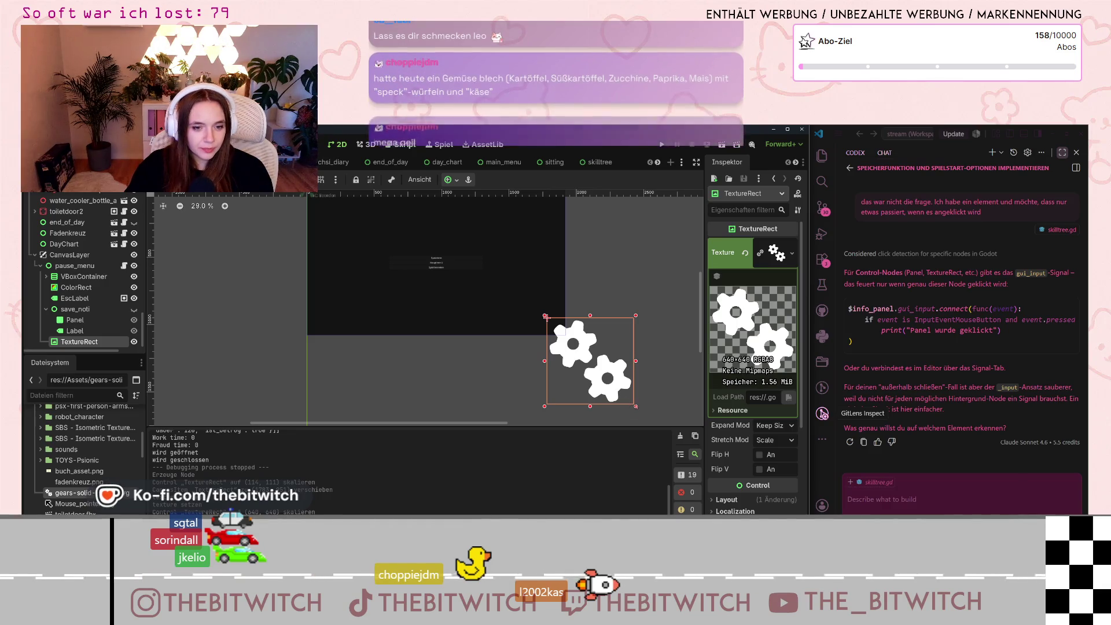
left_click(545, 316)
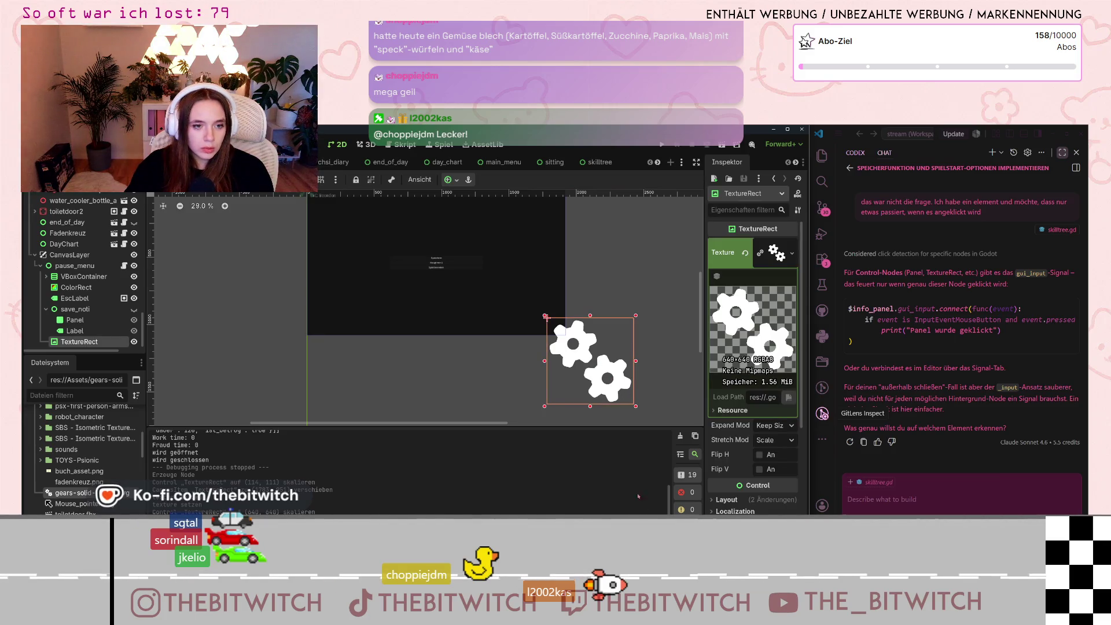
scroll(631, 391, "up", 4)
left_click_drag(468, 422, 629, 420)
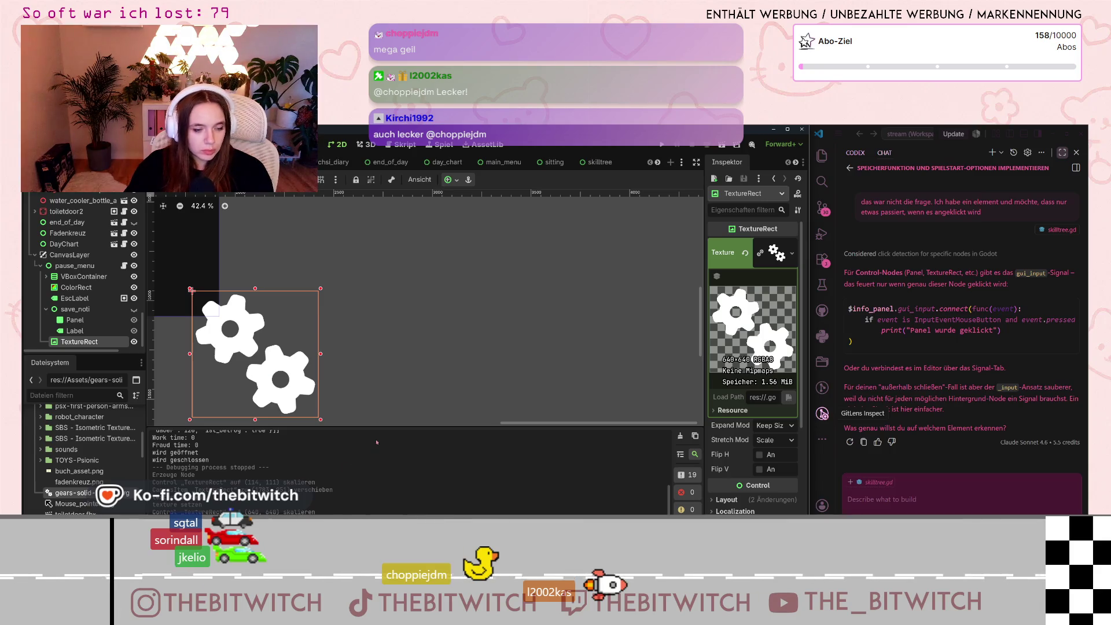
left_click_drag(598, 423, 500, 423)
scroll(713, 255, "down", 3)
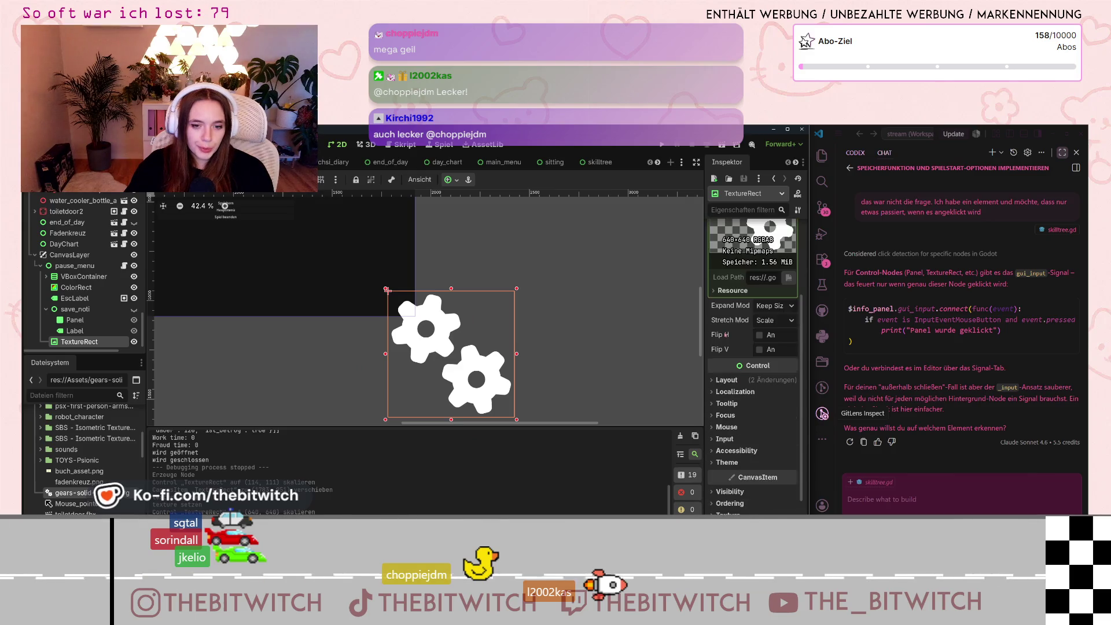
Step: Enter 200 as the TextureRect's Size x under Layout > Transform, then drag it up-left
left_click(713, 381)
scroll(742, 431, "down", 3)
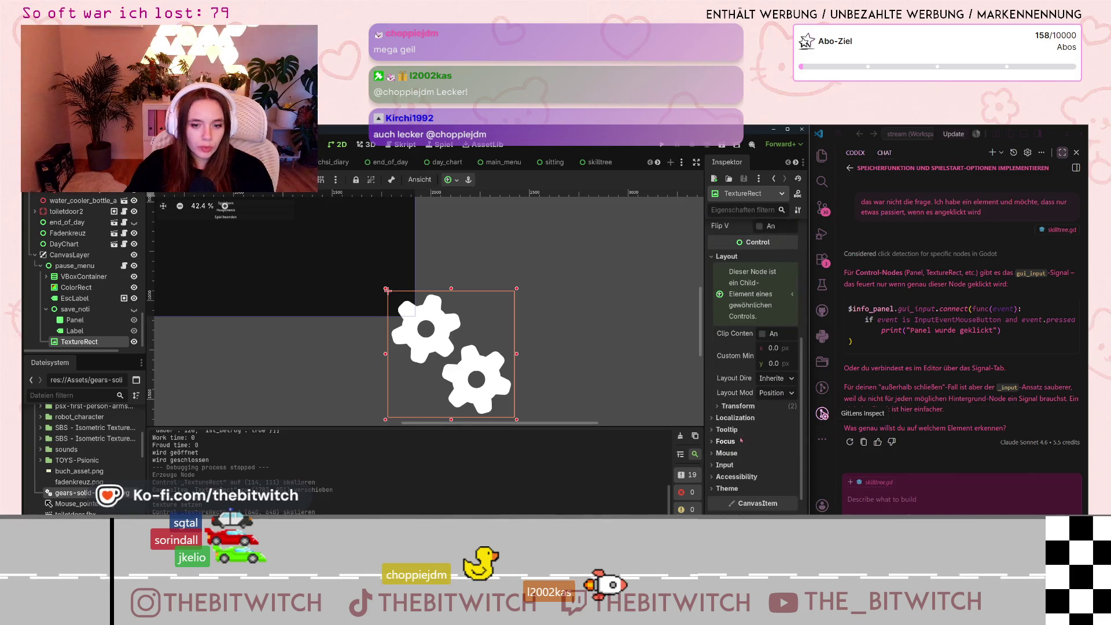
left_click(722, 407)
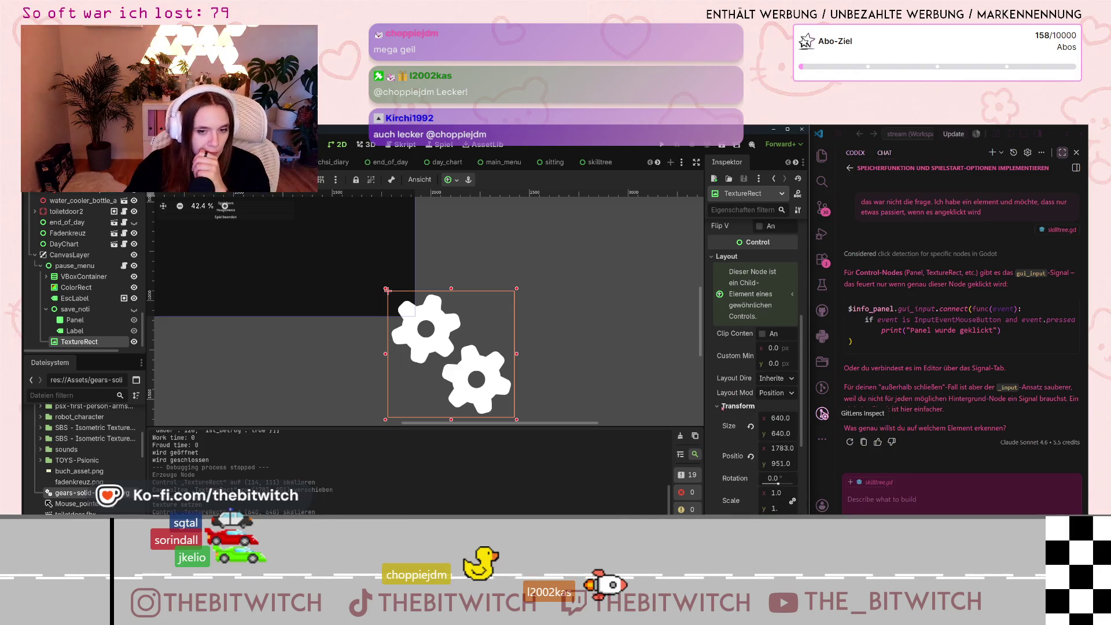
left_click(776, 417)
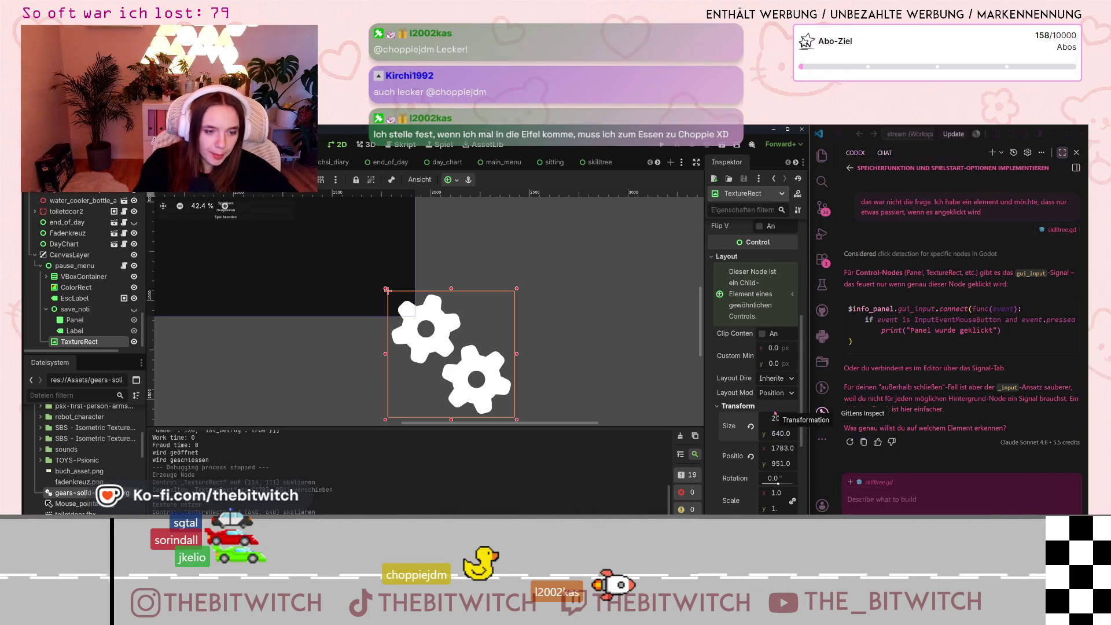
key("Return")
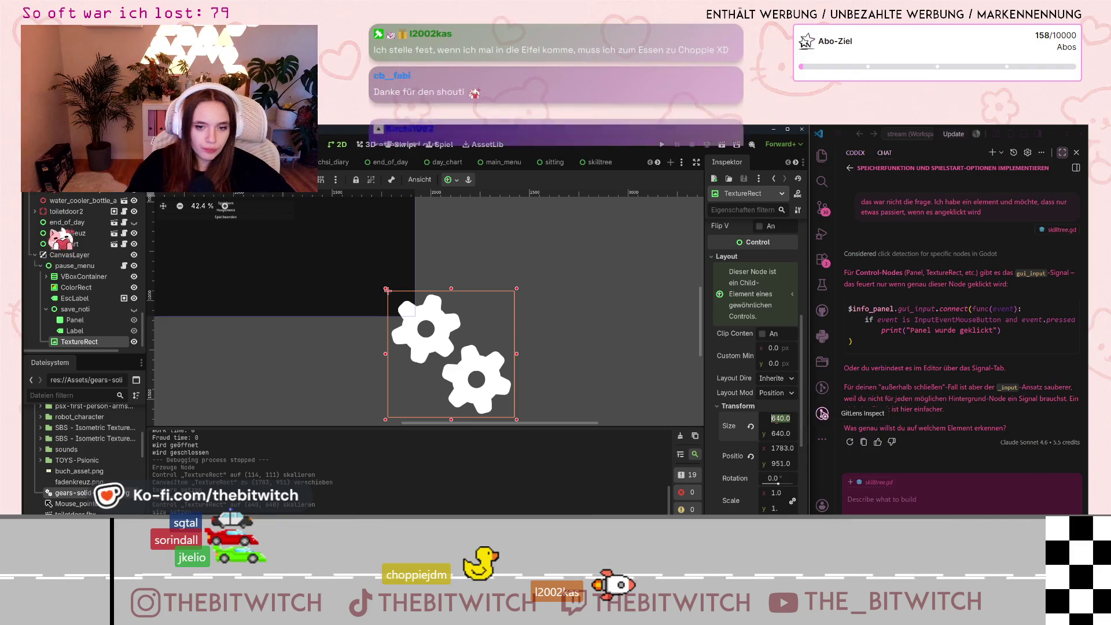
type("200")
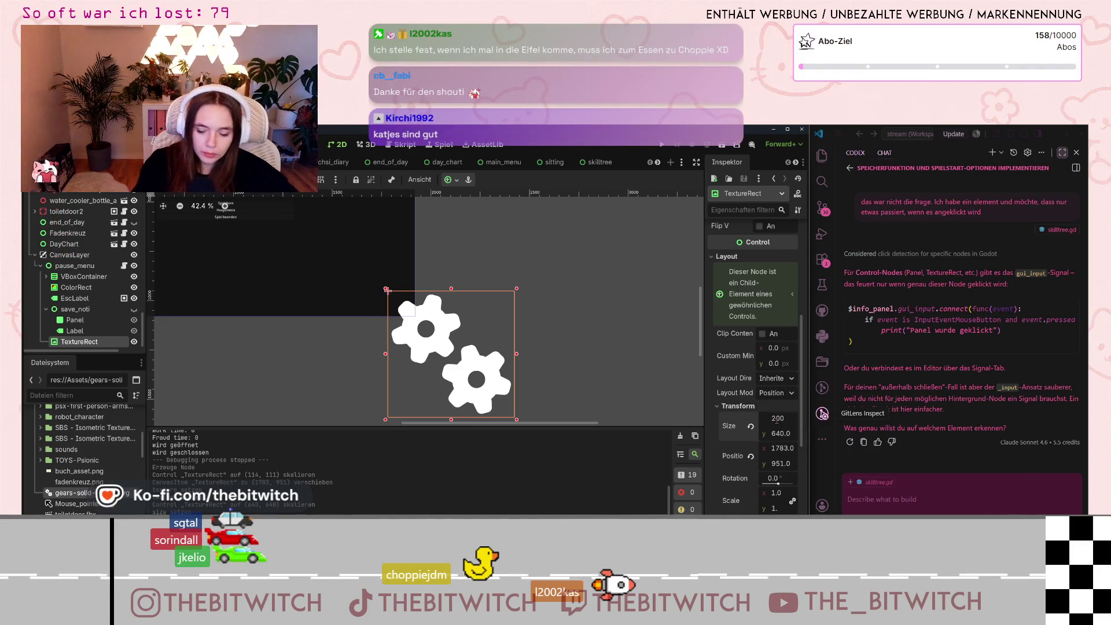
key("Return")
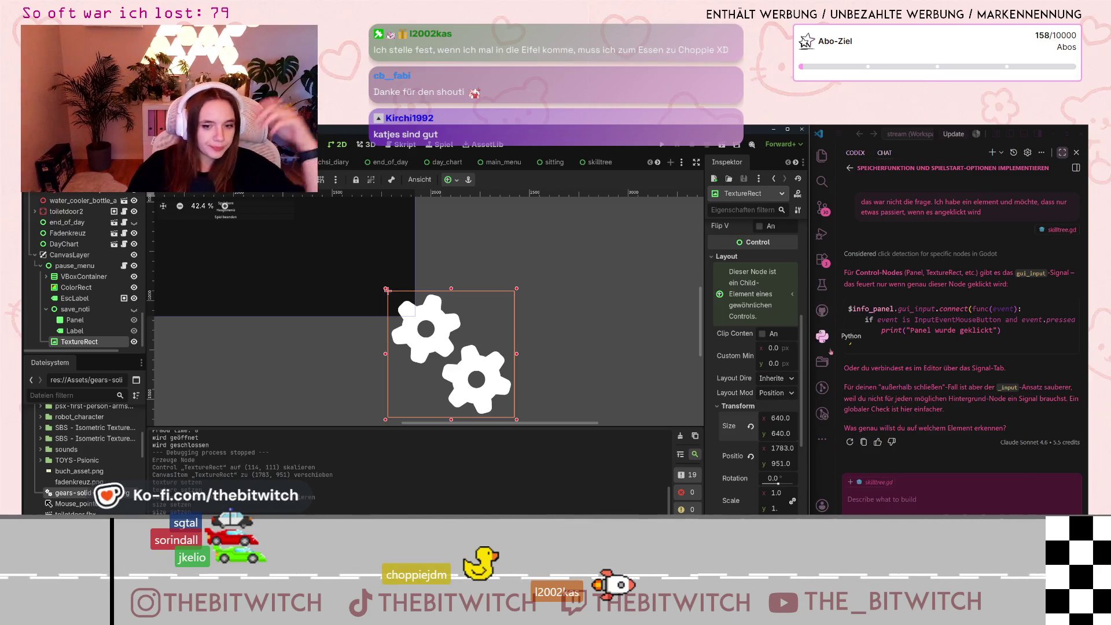
left_click_drag(427, 347, 348, 294)
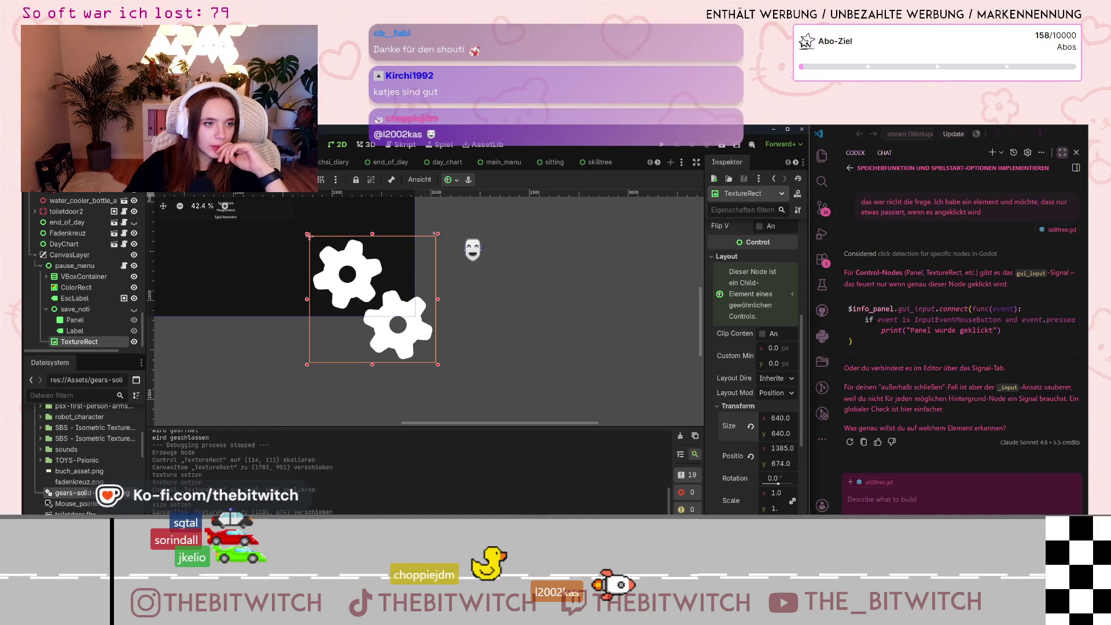
Step: Scale the gears TextureRect down to 0.2 in the Inspector
left_click_drag(408, 321, 396, 293)
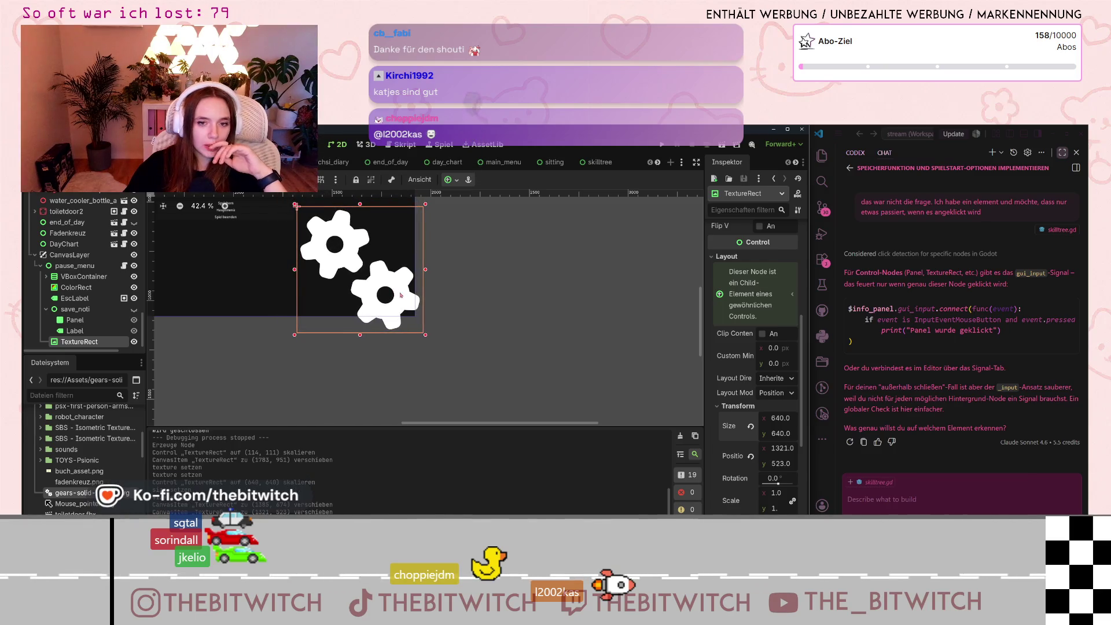
left_click_drag(777, 502, 746, 502)
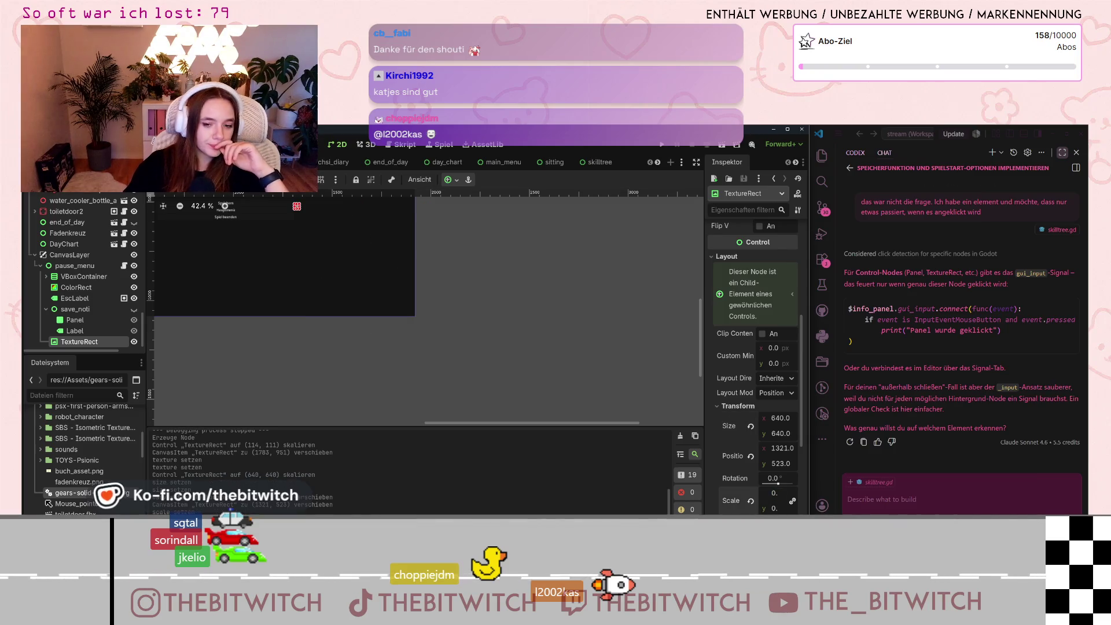
left_click(750, 501)
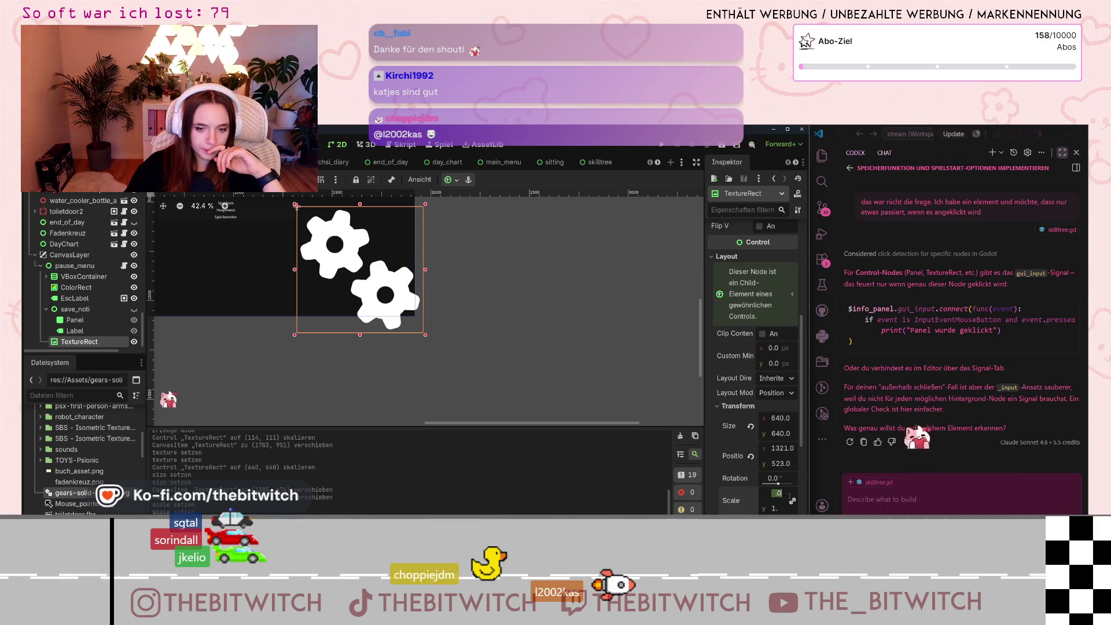
type(".2")
key("Return")
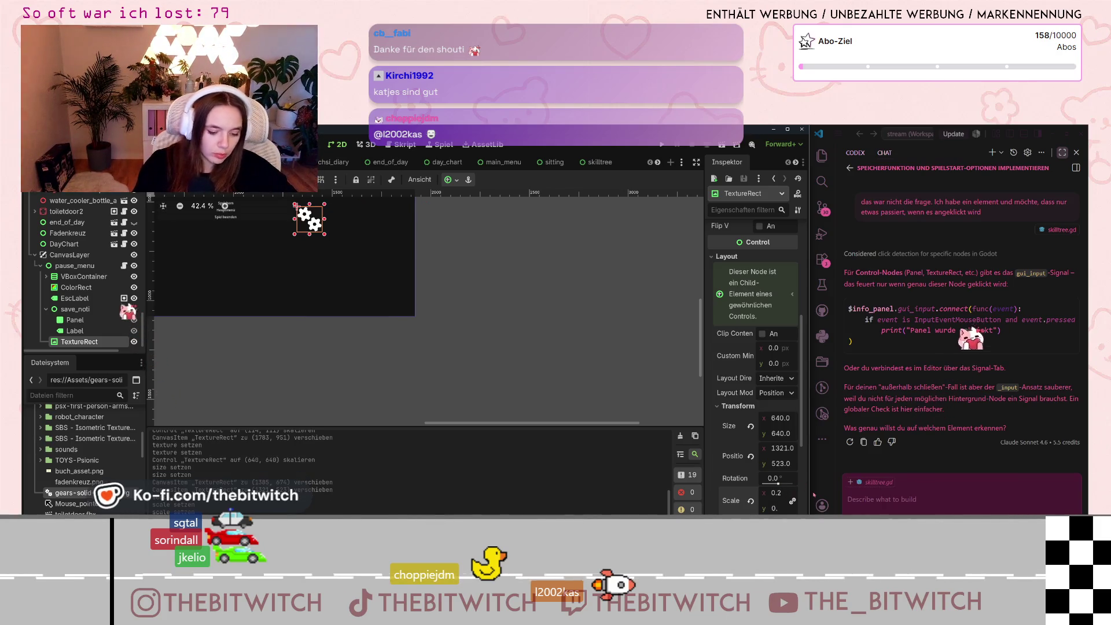
Step: Drag the small gears icon into the pause menu's bottom-right corner at 1775 × 935
left_click_drag(311, 235, 403, 307)
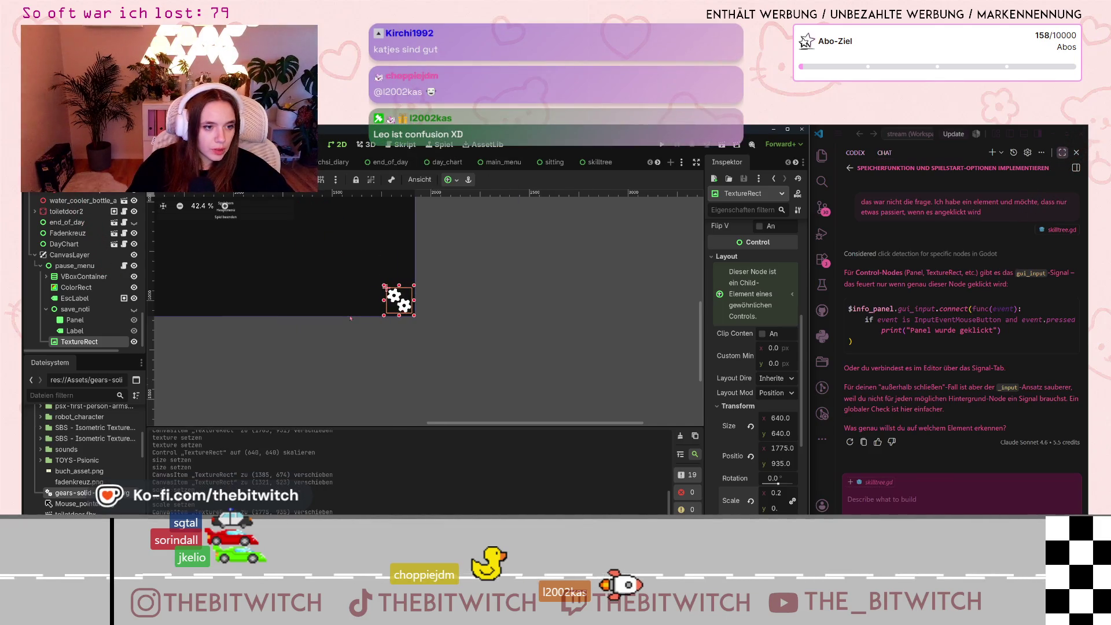
scroll(408, 375, "down", 5)
scroll(408, 376, "up", 4)
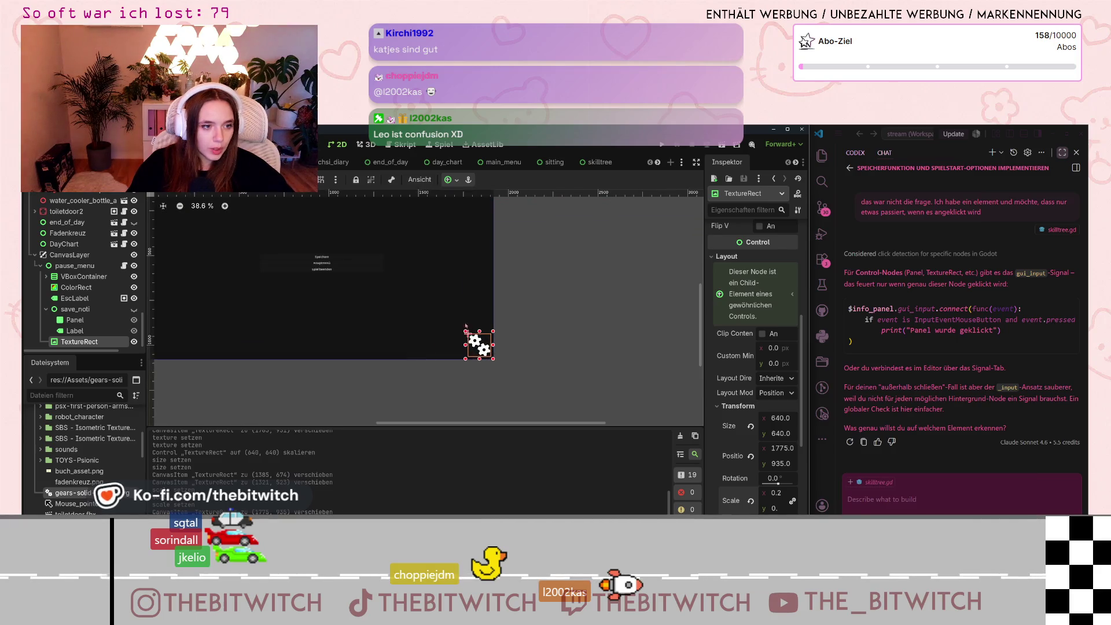
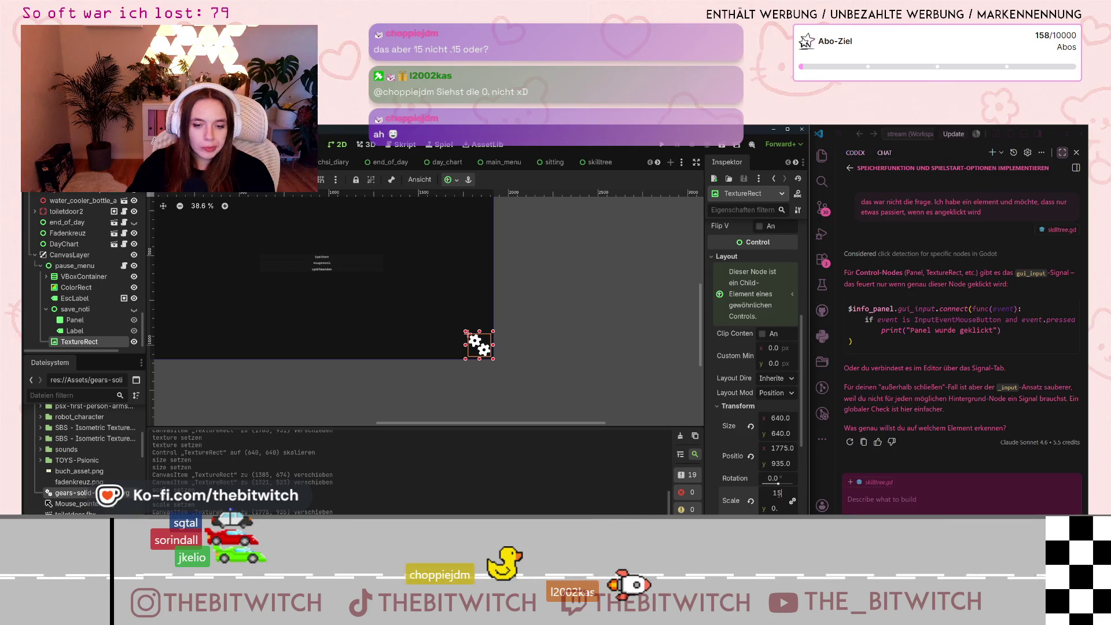
Step: Apply the 0.1 scale to the gear icon and nudge it into the pause menu's bottom-right corner
key("BackSpace")
scroll(470, 338, "up", 5)
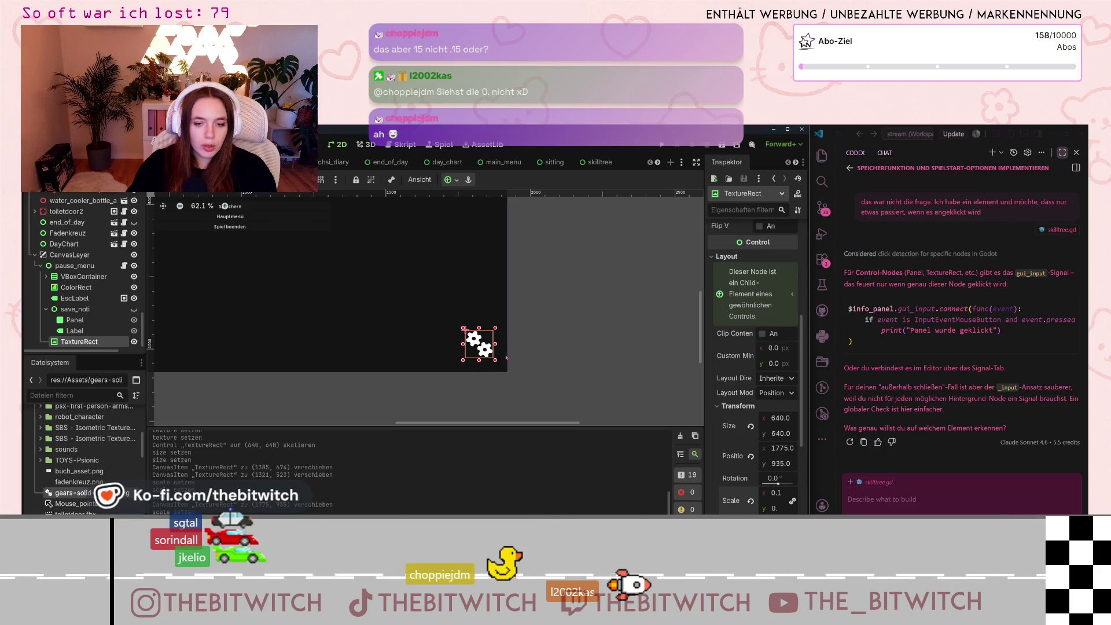
left_click_drag(482, 350, 489, 356)
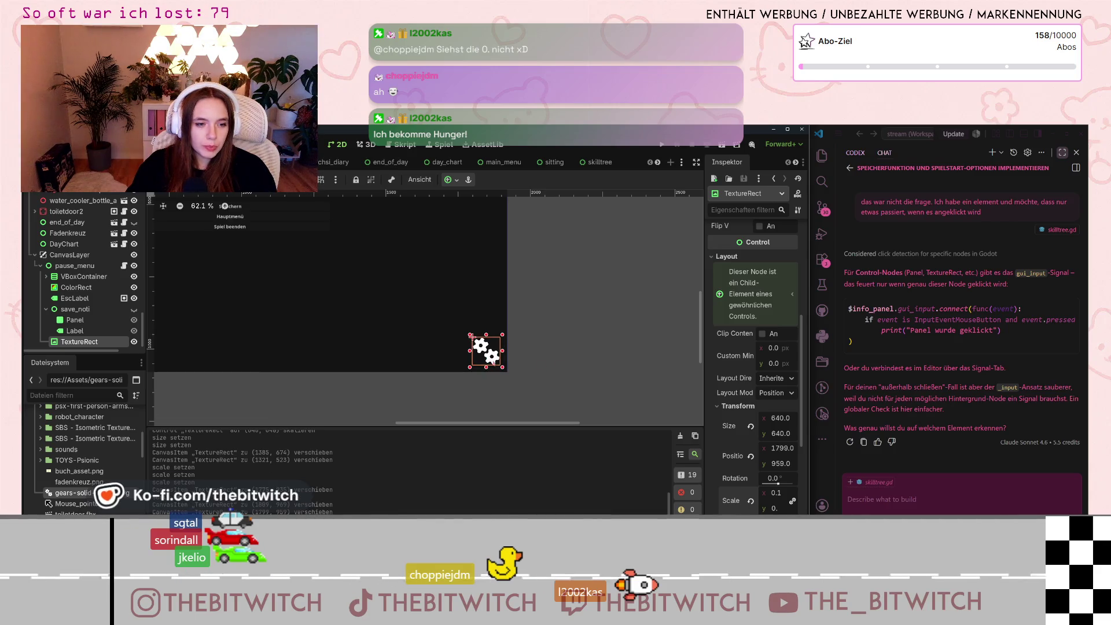
left_click(518, 381)
scroll(521, 383, "down", 5)
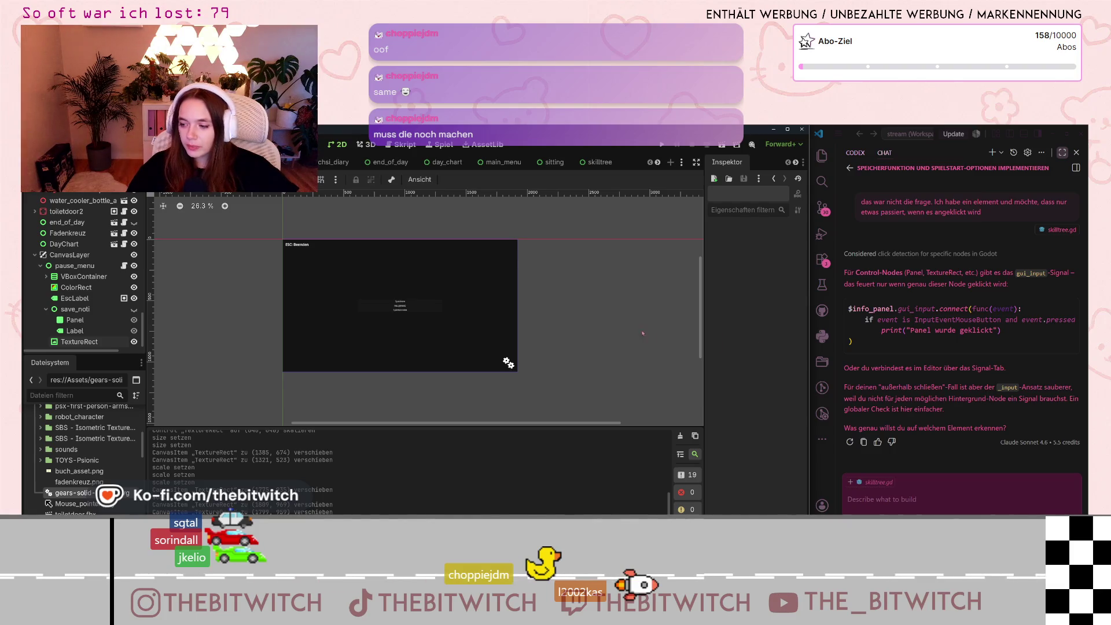
scroll(339, 310, "up", 1)
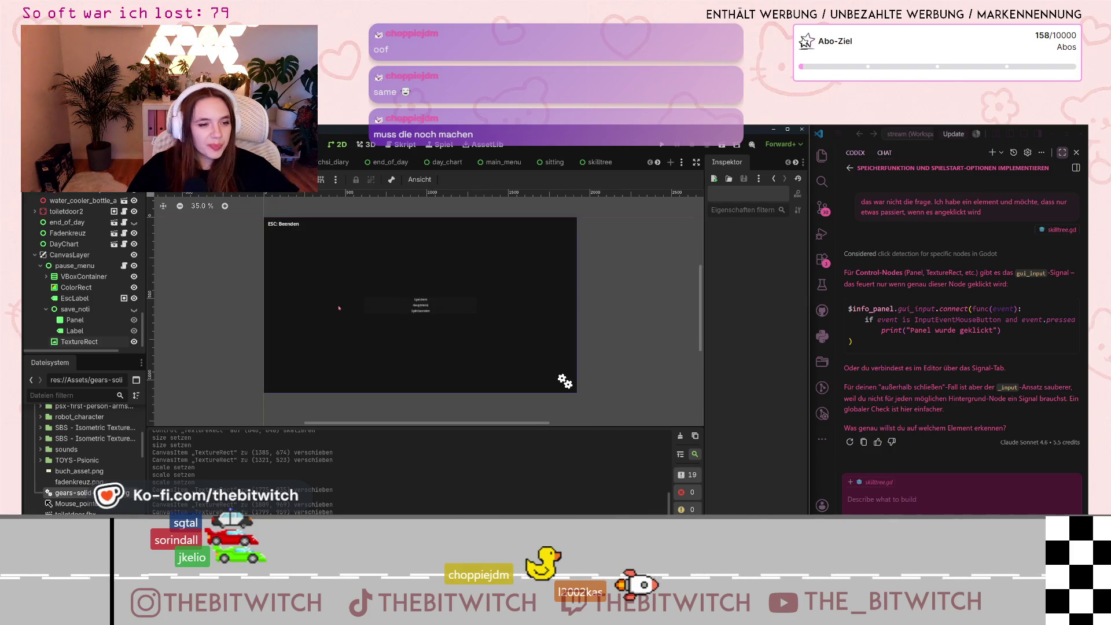
scroll(339, 307, "up", 1)
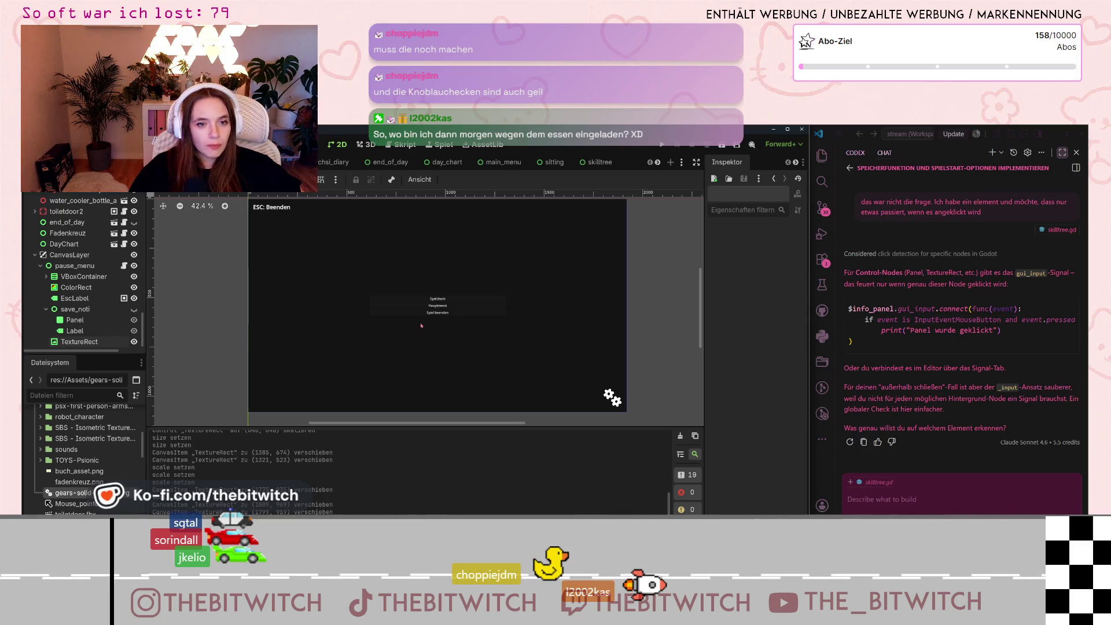
left_click(612, 398)
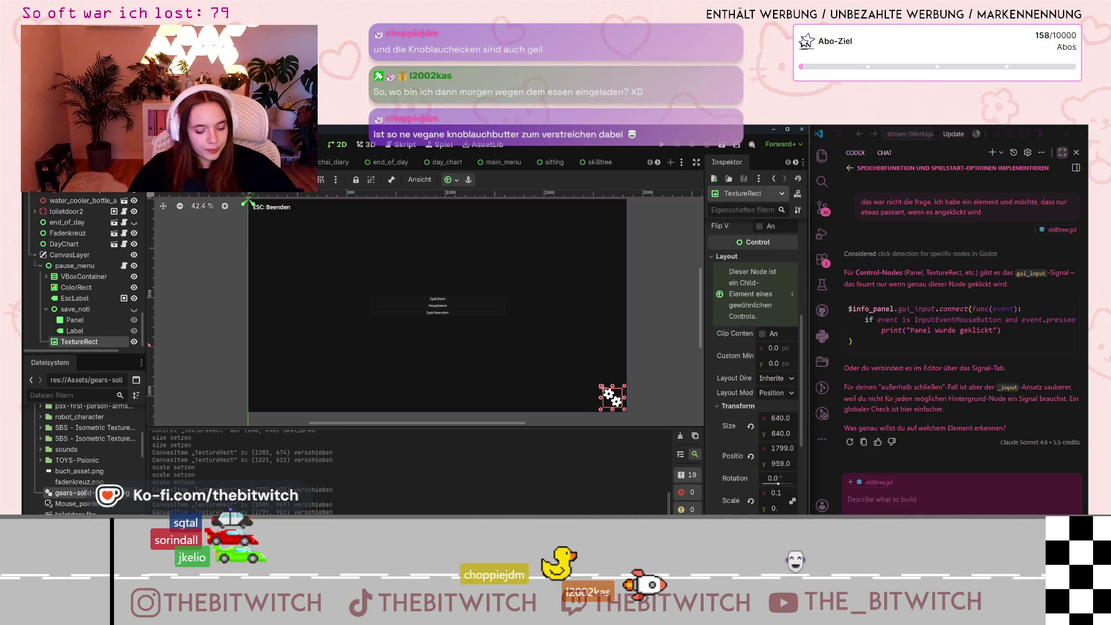
scroll(71, 267, "up", 2)
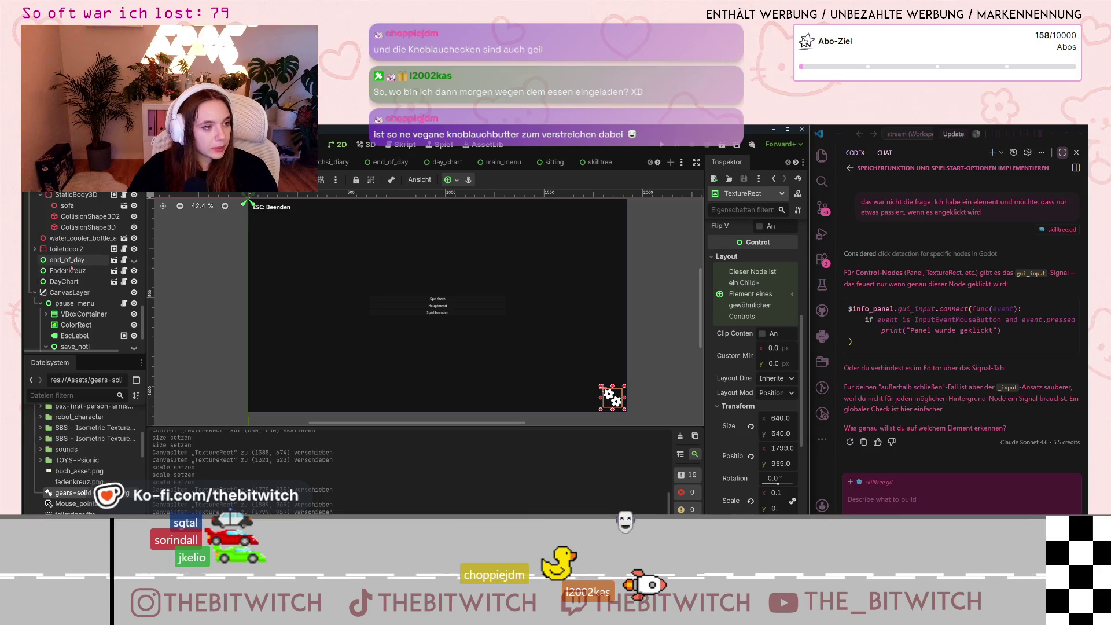
scroll(70, 267, "up", 2)
scroll(71, 267, "up", 4)
scroll(71, 266, "down", 4)
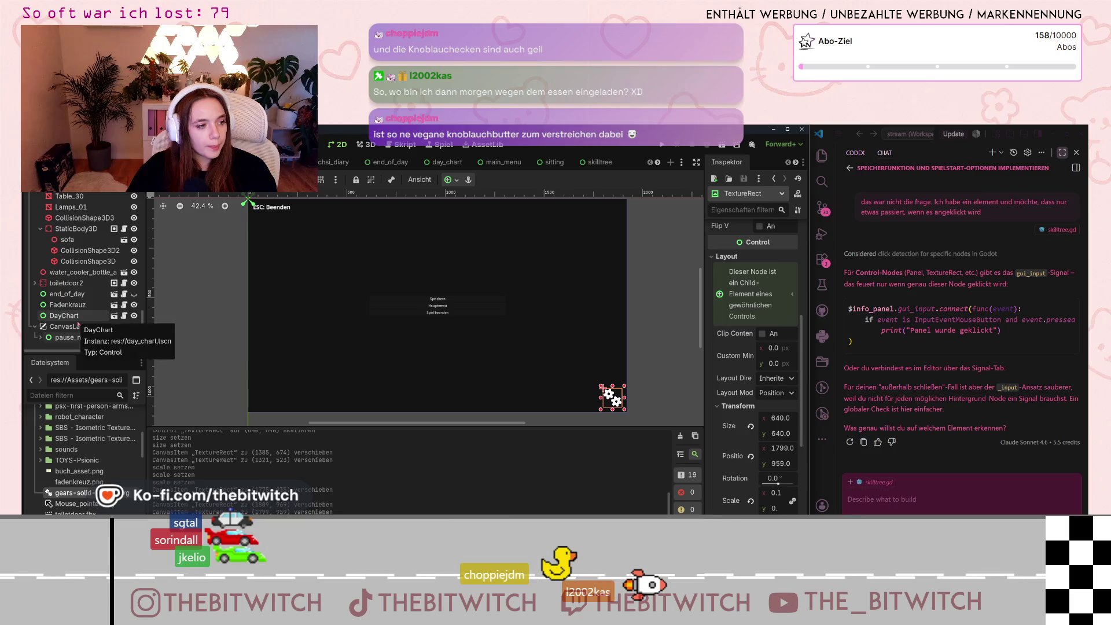
scroll(78, 325, "up", 5)
scroll(78, 329, "up", 10)
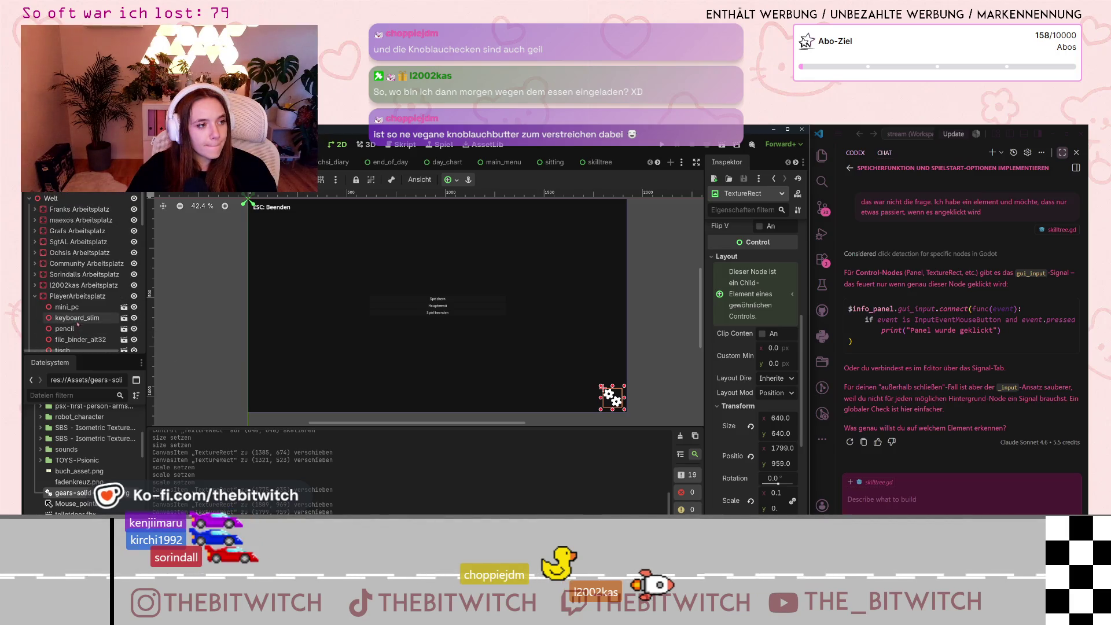
left_click(487, 160)
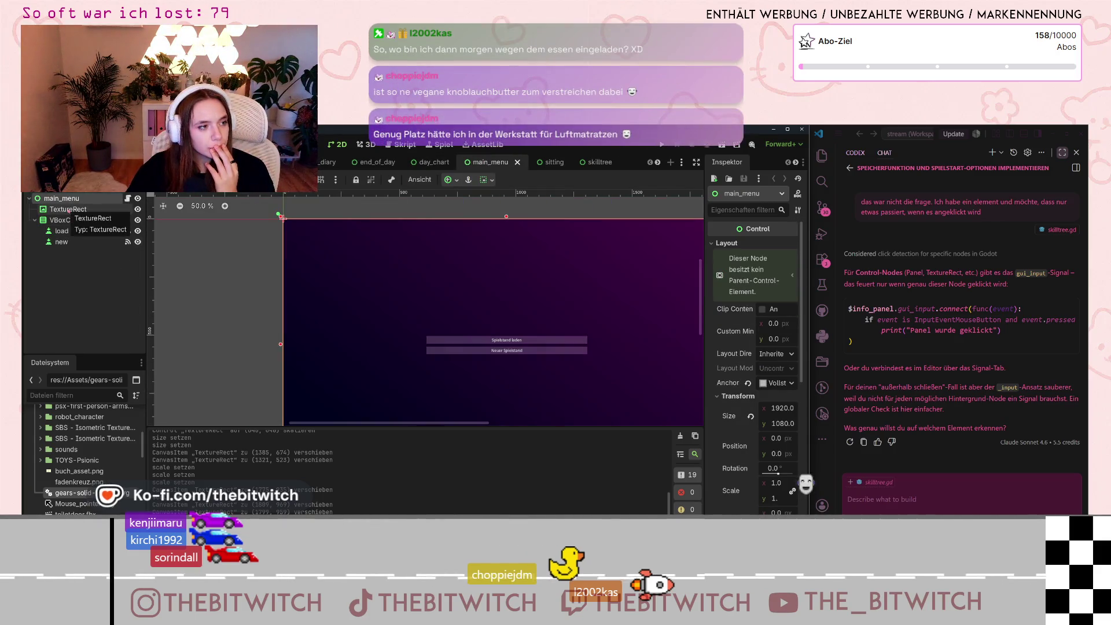
Step: Paste a copy of the gear icon into the main_menu scene's bottom-right corner
key("ctrl+v")
scroll(324, 301, "down", 3)
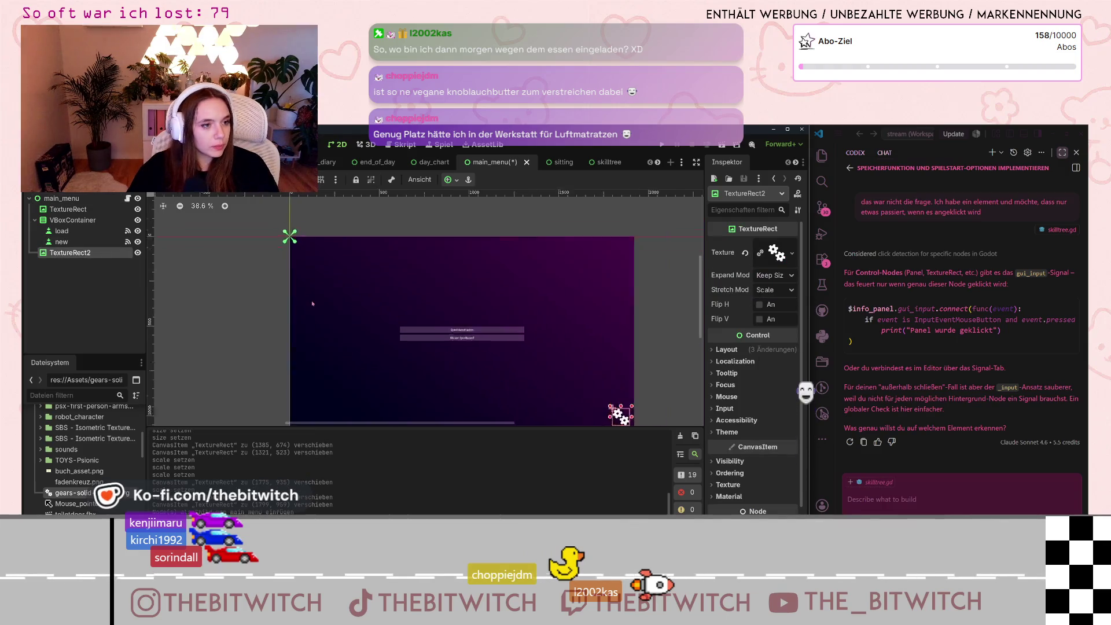
left_click(579, 353)
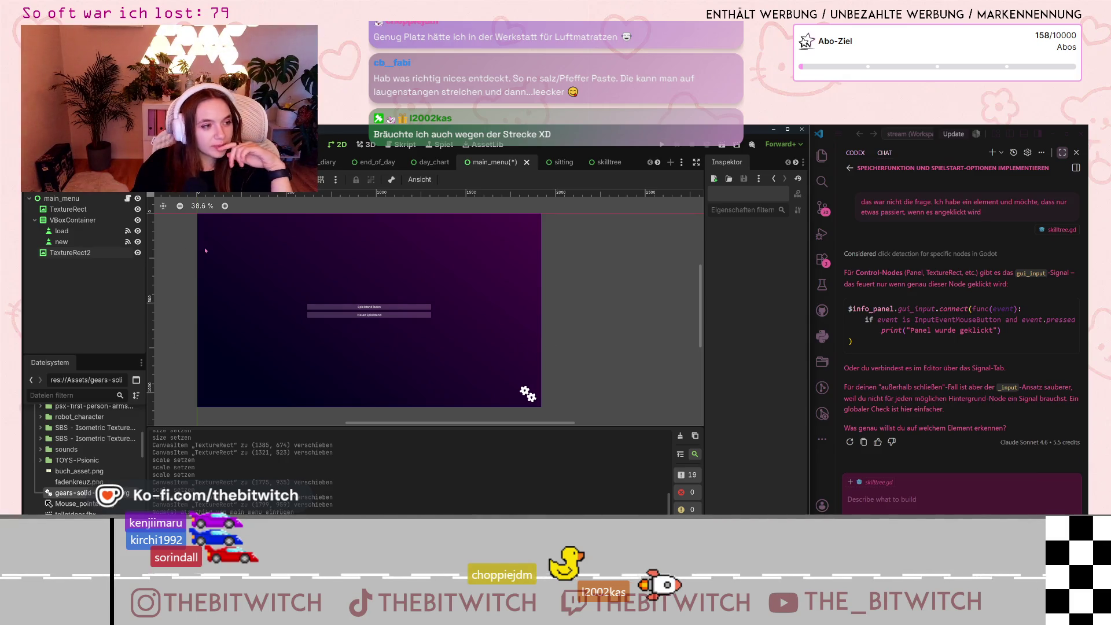
Step: Select the new gear icon and open the main_menu.gd script
scroll(61, 473, "up", 10)
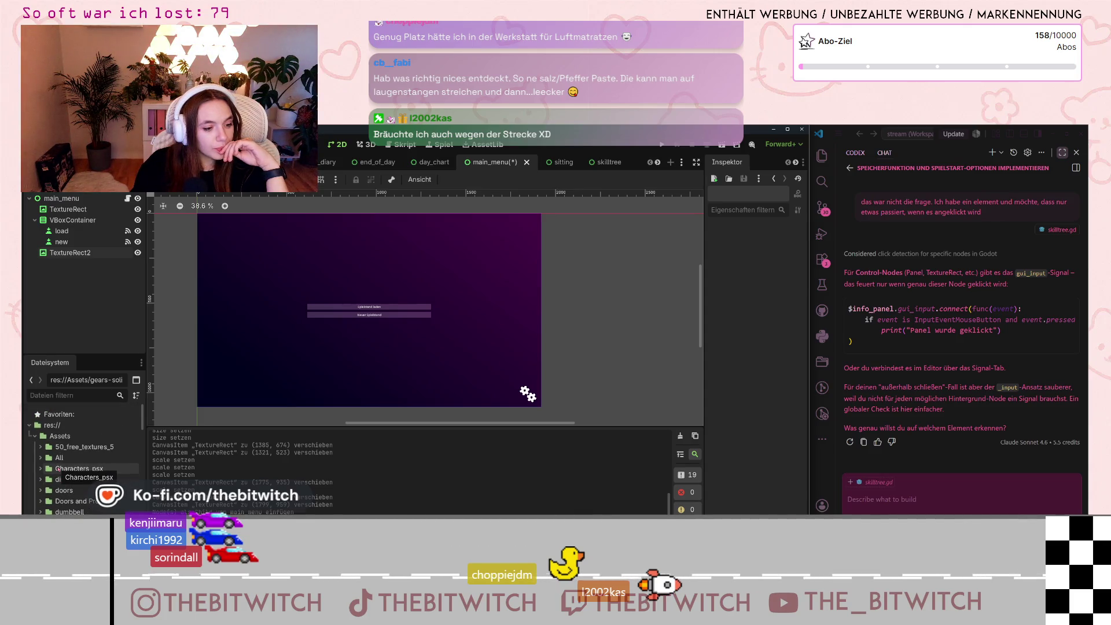
left_click(526, 394)
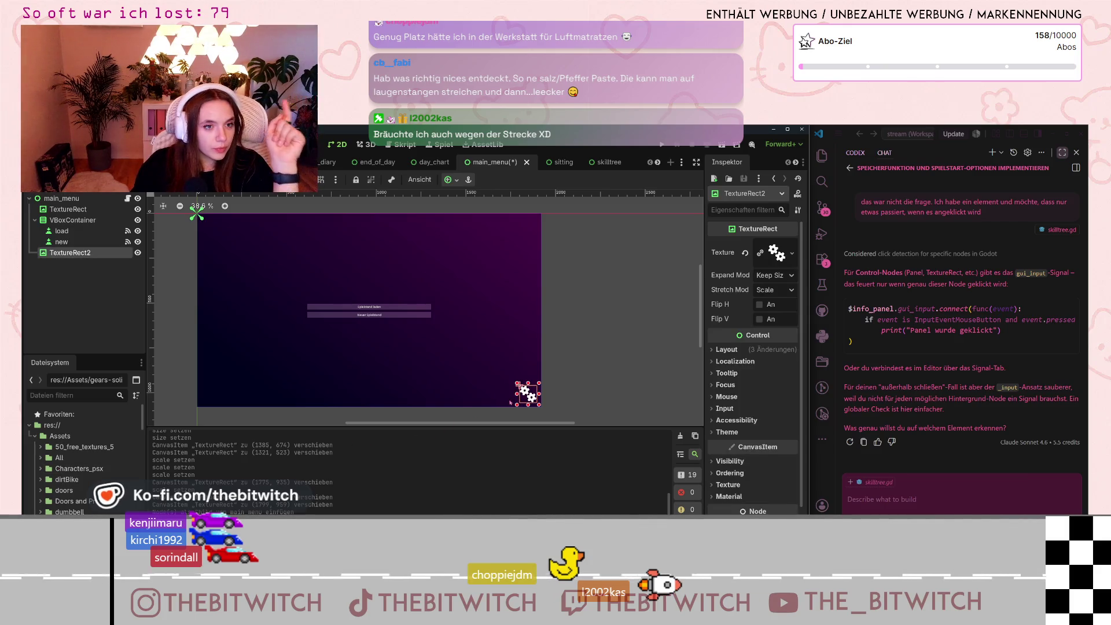
left_click(126, 198)
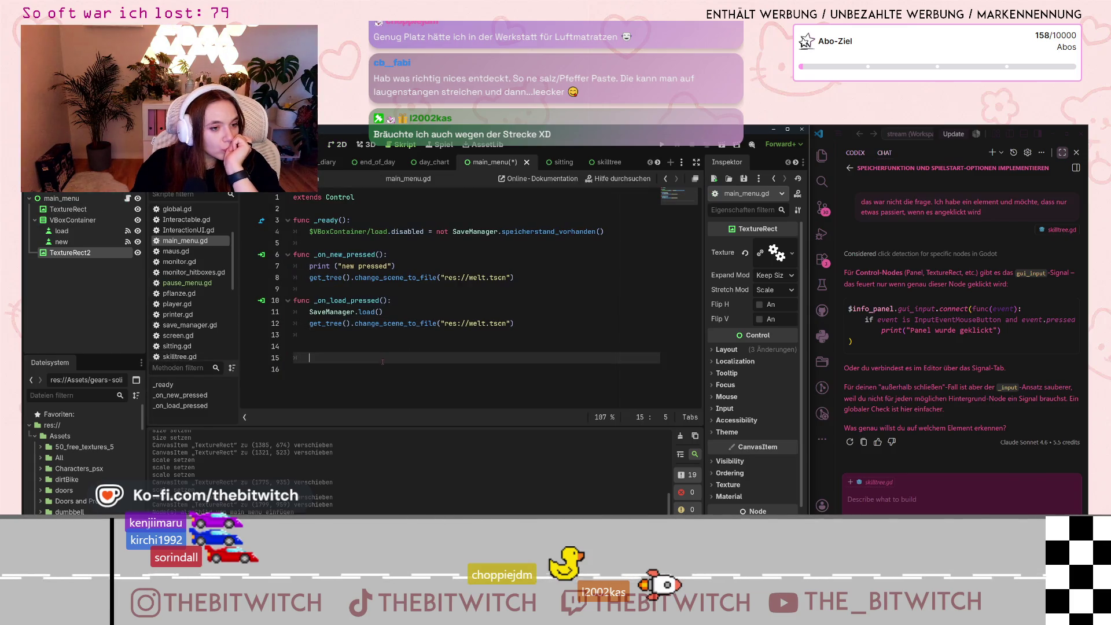
left_click(411, 354)
left_click(324, 347)
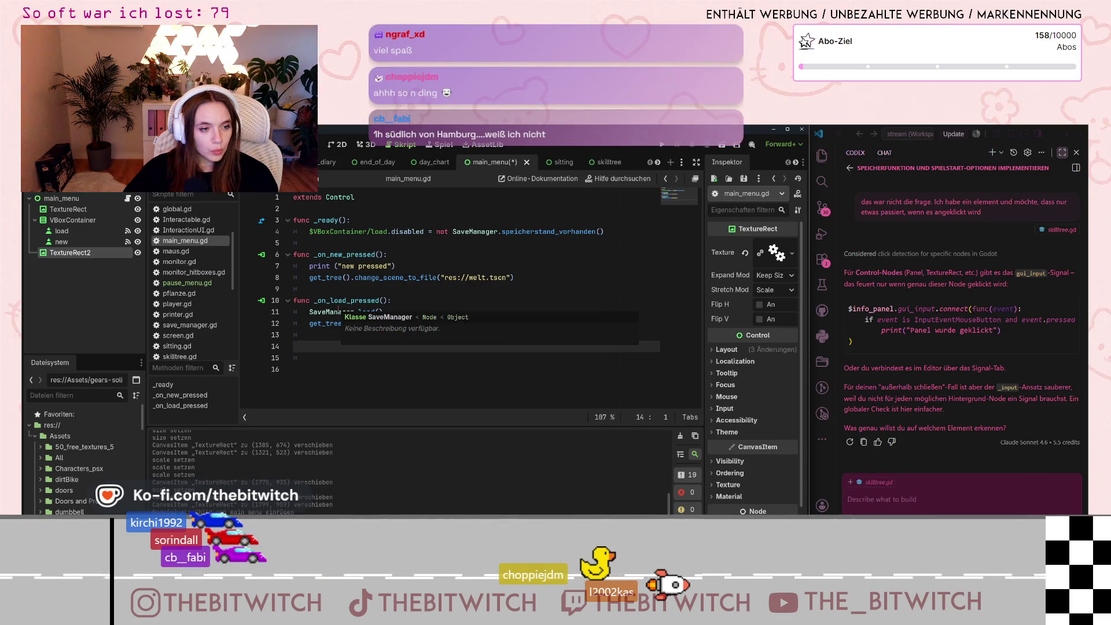
scroll(185, 331, "down", 5)
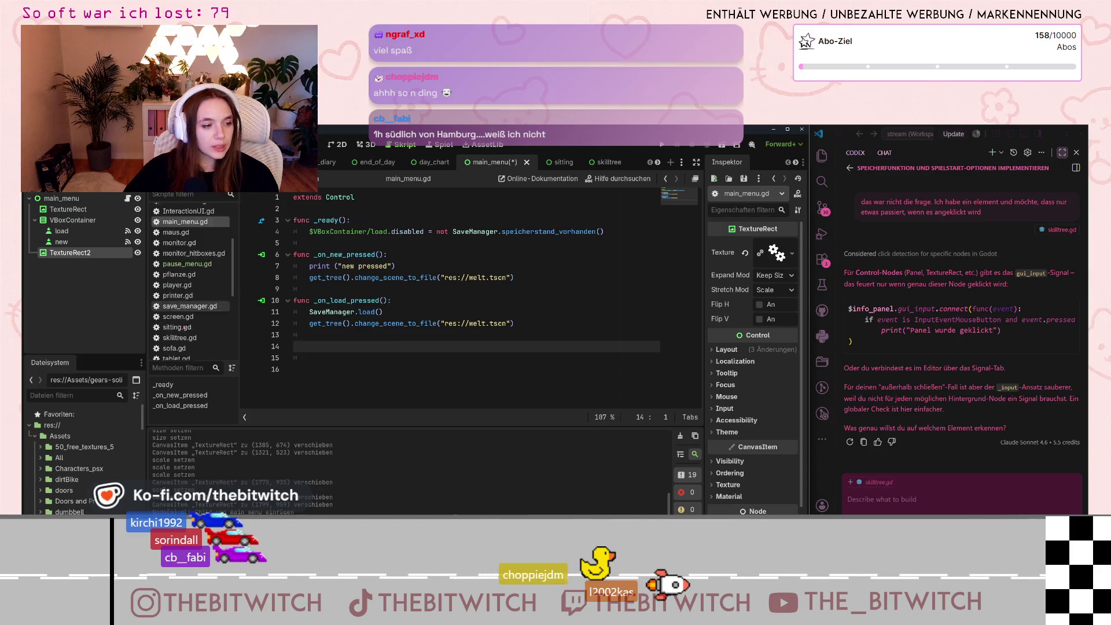
scroll(185, 331, "up", 8)
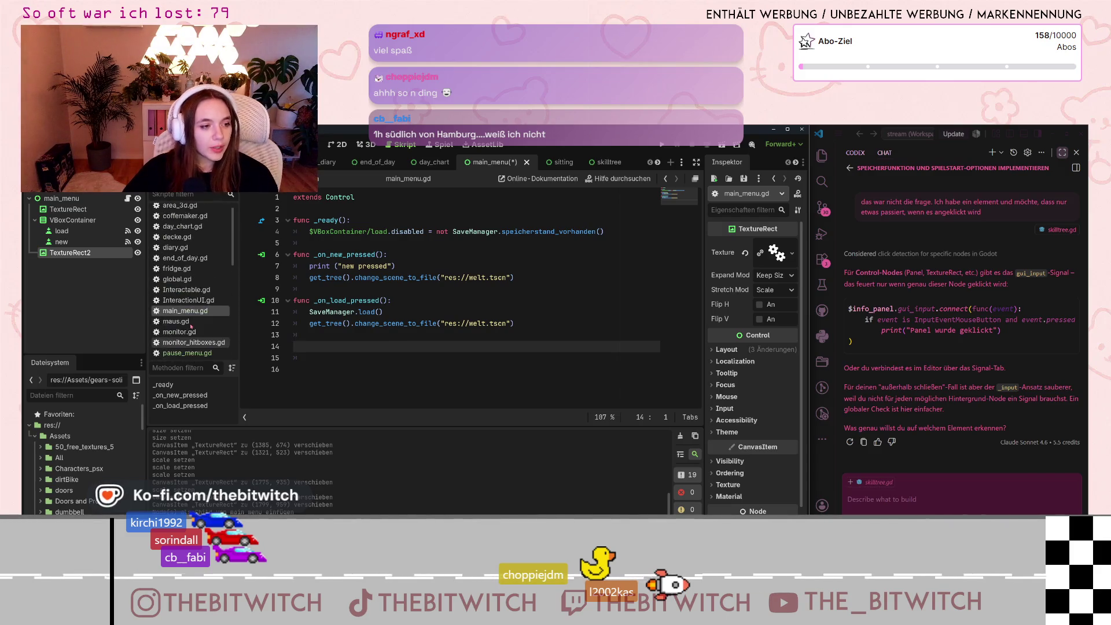
scroll(172, 314, "up", 1)
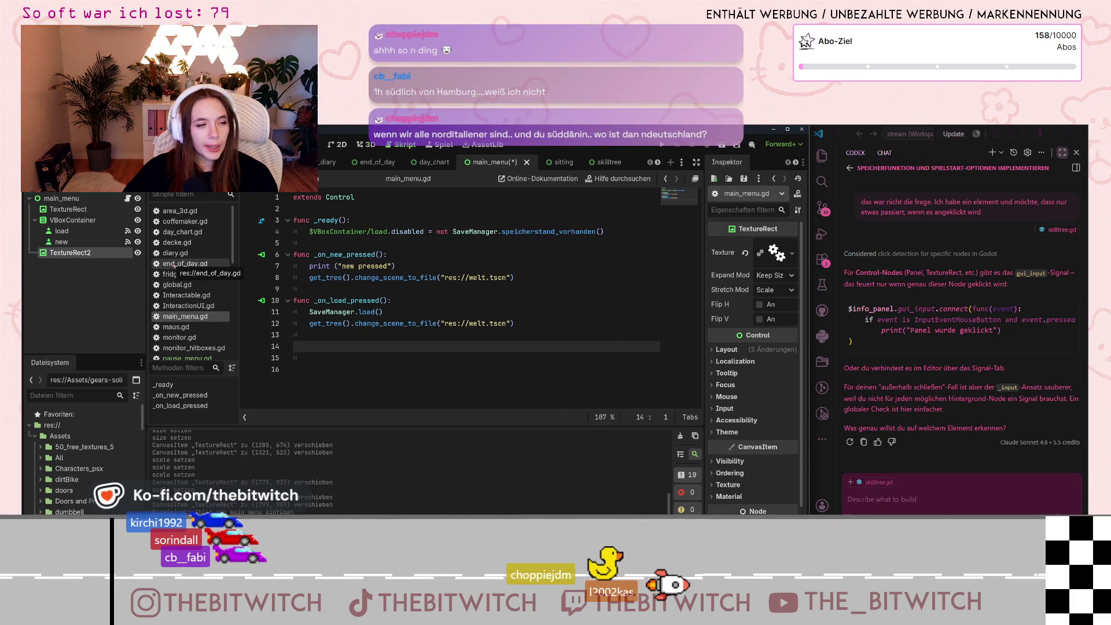
scroll(186, 259, "down", 3)
scroll(195, 260, "down", 2)
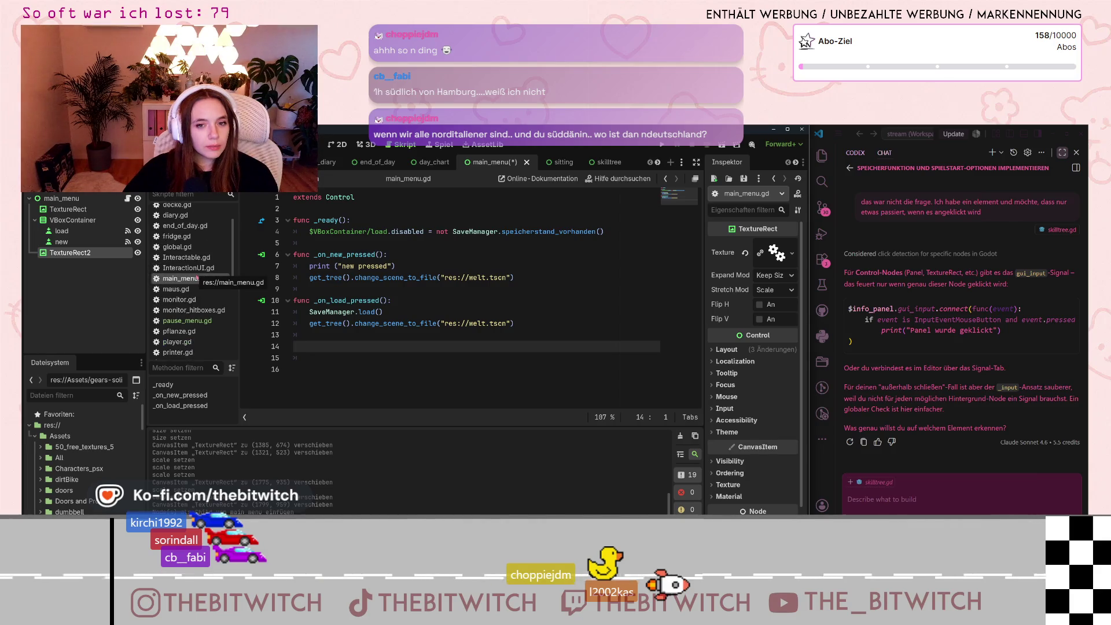
scroll(186, 294, "up", 2)
scroll(185, 307, "down", 3)
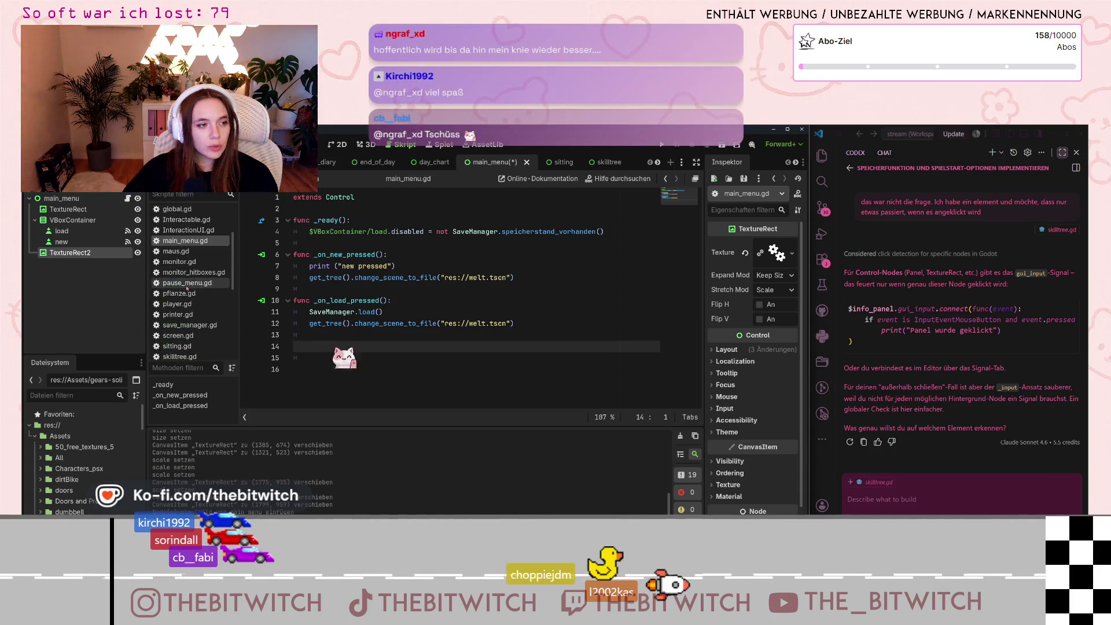
scroll(184, 321, "down", 1)
Step: Open skilltree.gd and select the overlay click-handling code on lines 133–135
left_click(179, 337)
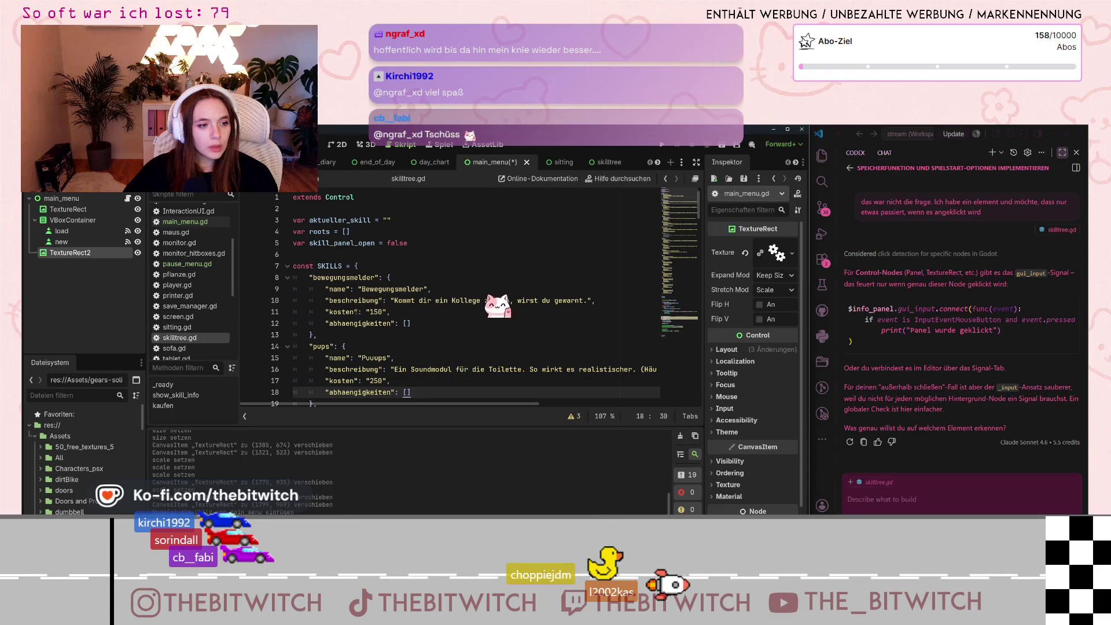
scroll(521, 324, "down", 5)
scroll(384, 300, "down", 20)
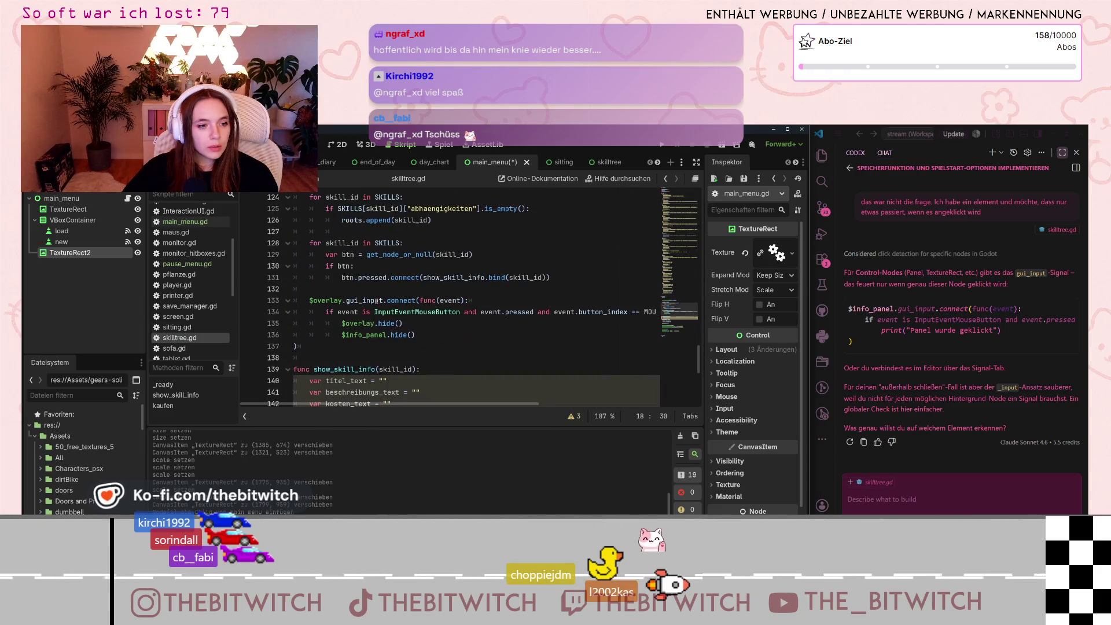
left_click(309, 300)
mouse_move(308, 300)
left_mouse_down()
mouse_move(381, 323)
mouse_move(650, 317)
mouse_move(642, 320)
left_mouse_up()
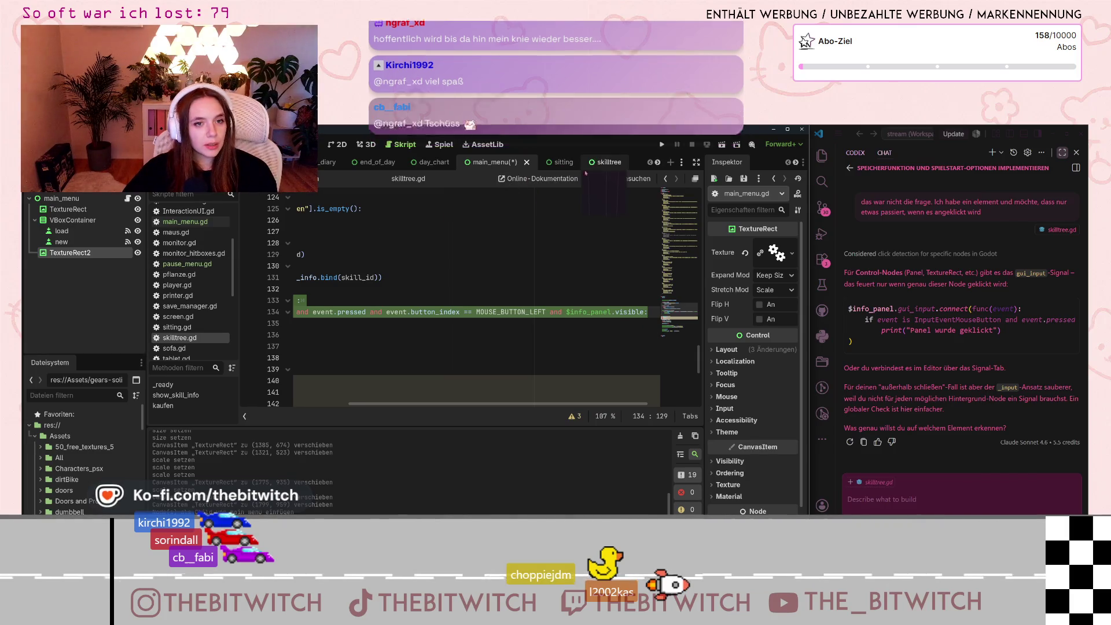
Step: Go from the skilltree scene back to main_menu and open main_menu.gd
left_click(608, 163)
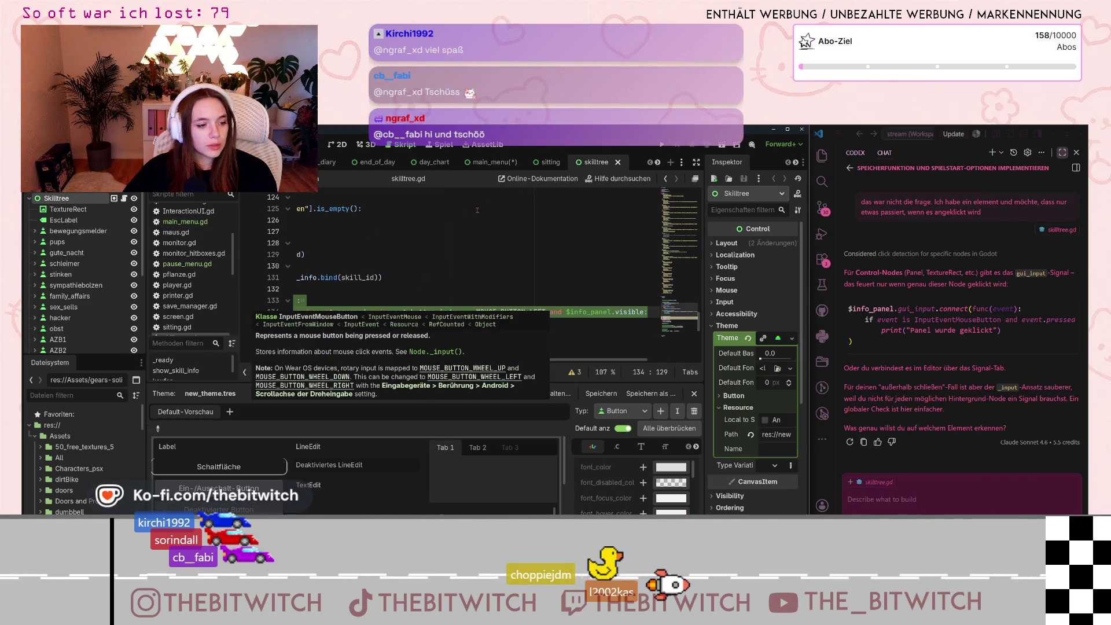
left_click(484, 163)
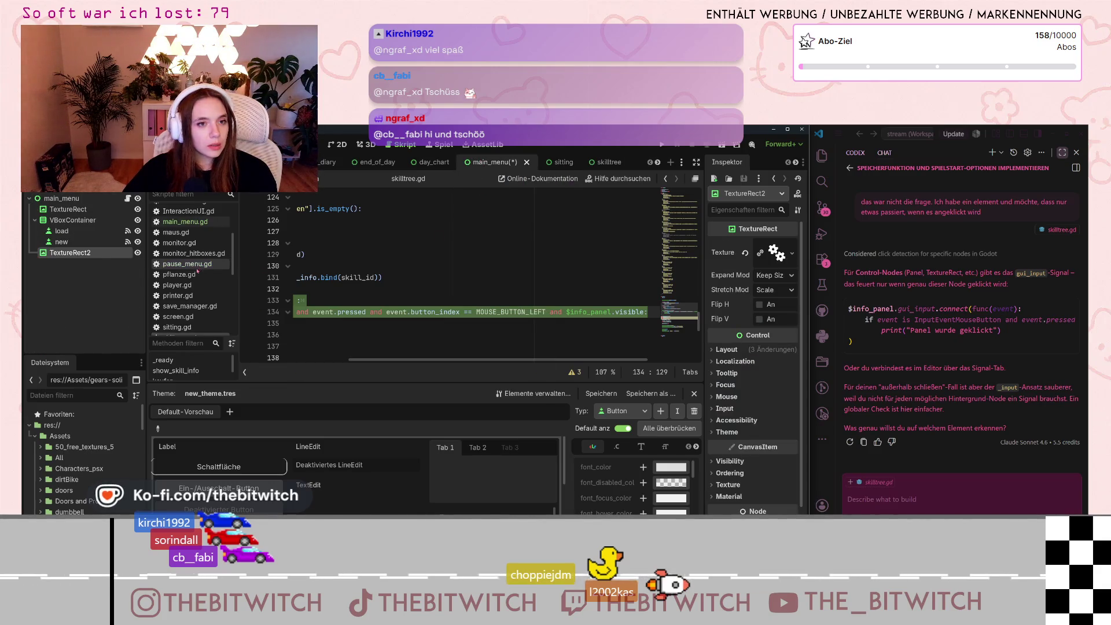
left_click(185, 222)
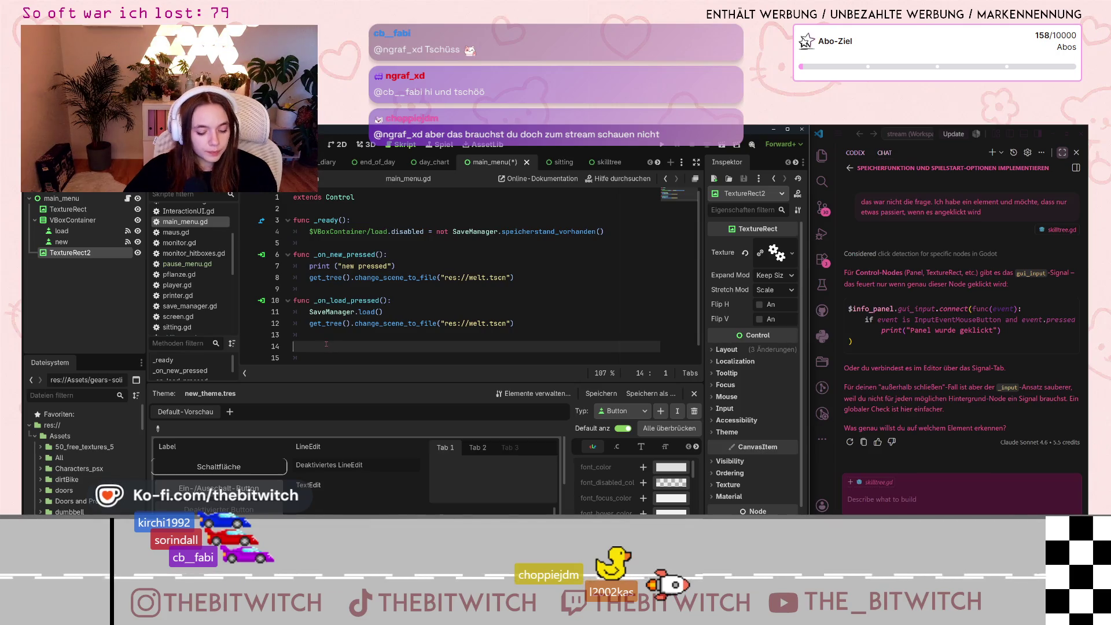
Step: Paste the overlay click-detection snippet into main_menu.gd, then undo the misplaced paste
key("ctrl+v")
scroll(335, 347, "left", 5)
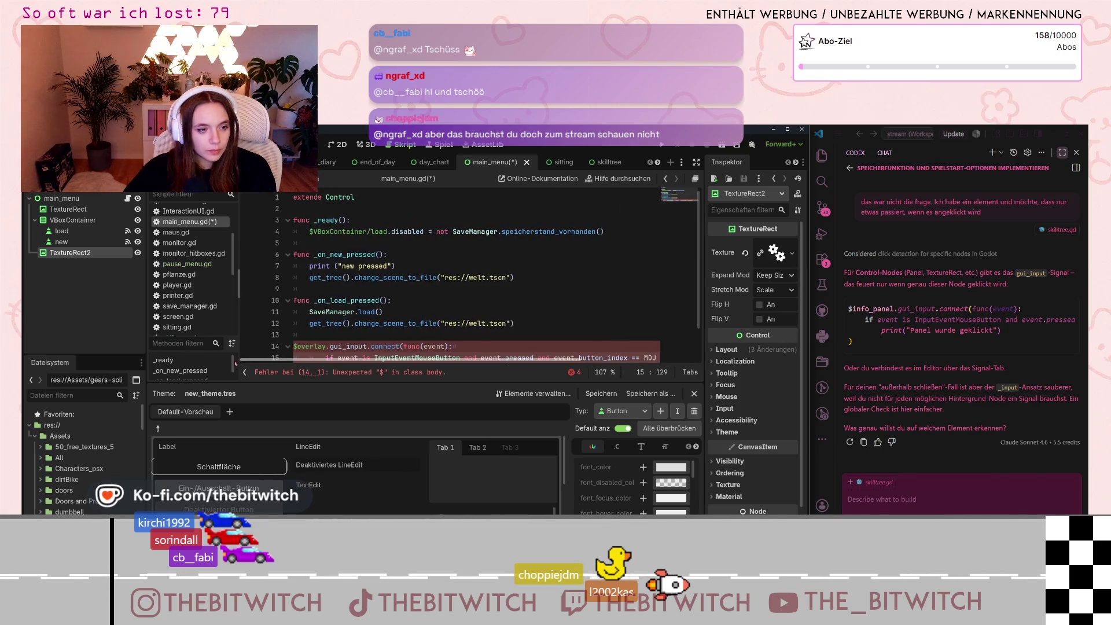
left_click(299, 336)
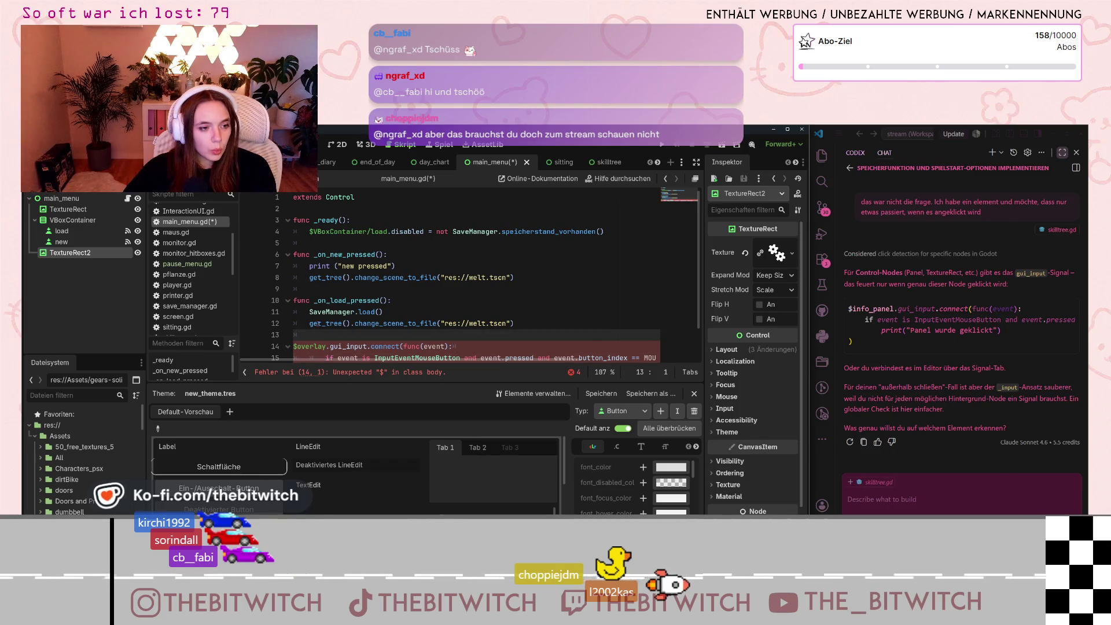
scroll(356, 291, "down", 1)
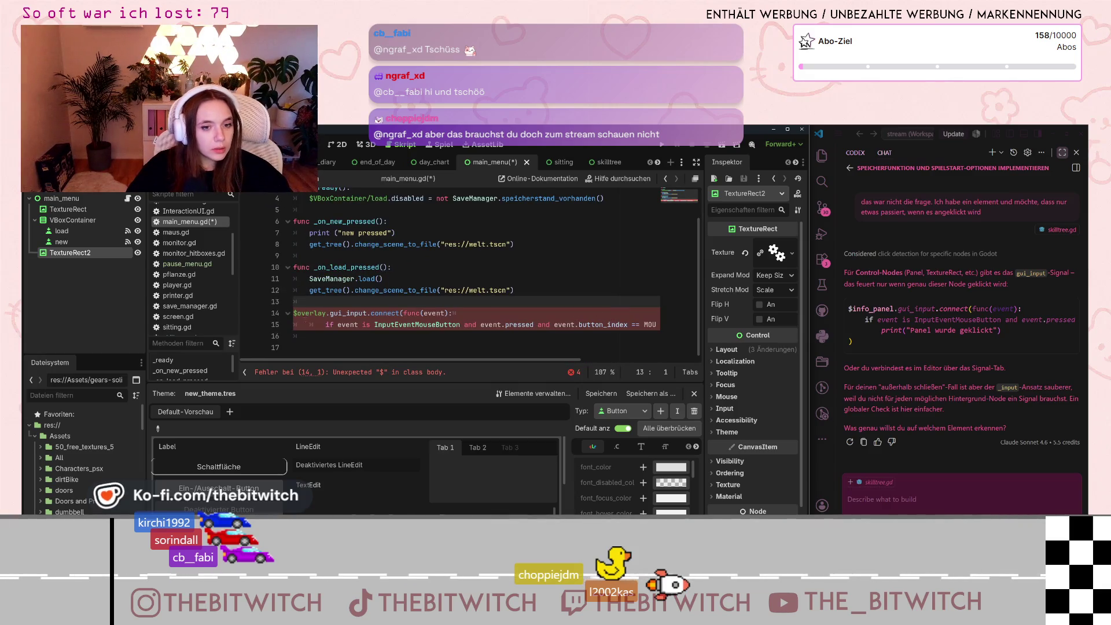
key("ctrl+z")
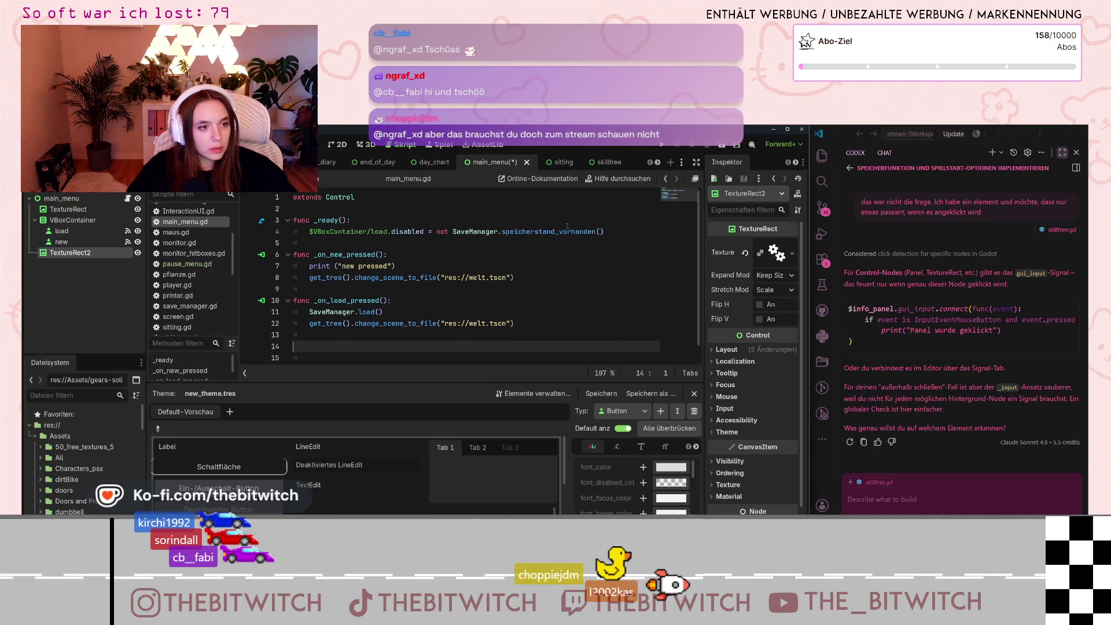
Step: Paste the click-detection code at the end of _ready and begin renaming TextureRect2
left_click(605, 232)
key("ctrl+v")
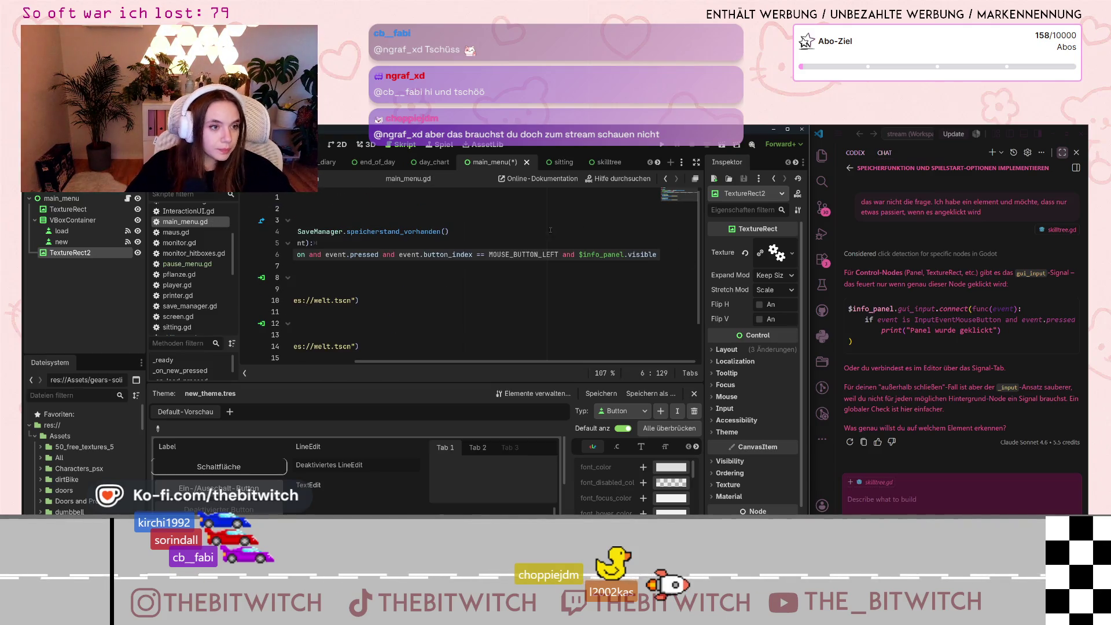
scroll(434, 306, "left", 5)
left_click(340, 243)
left_click(339, 243)
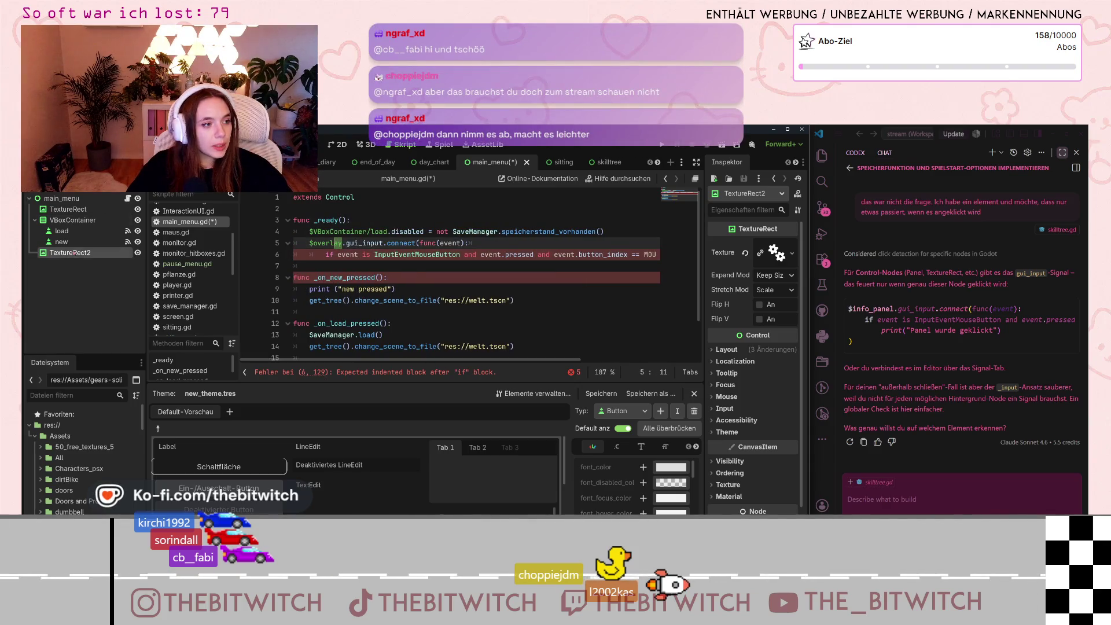
double_click(72, 254)
type("setting")
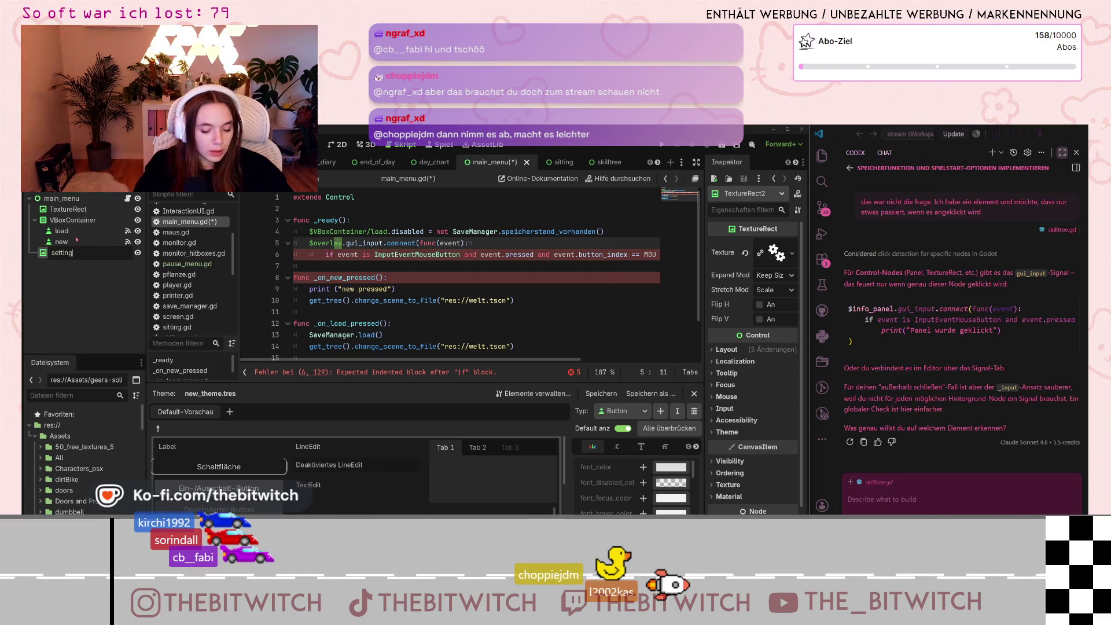
type("s")
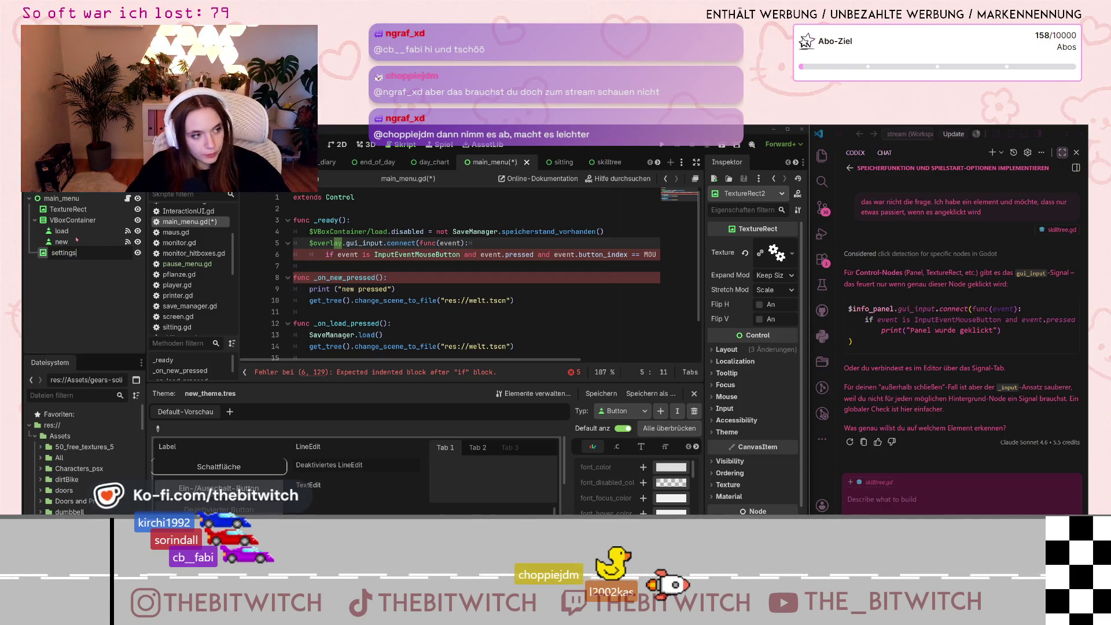
type("_icon")
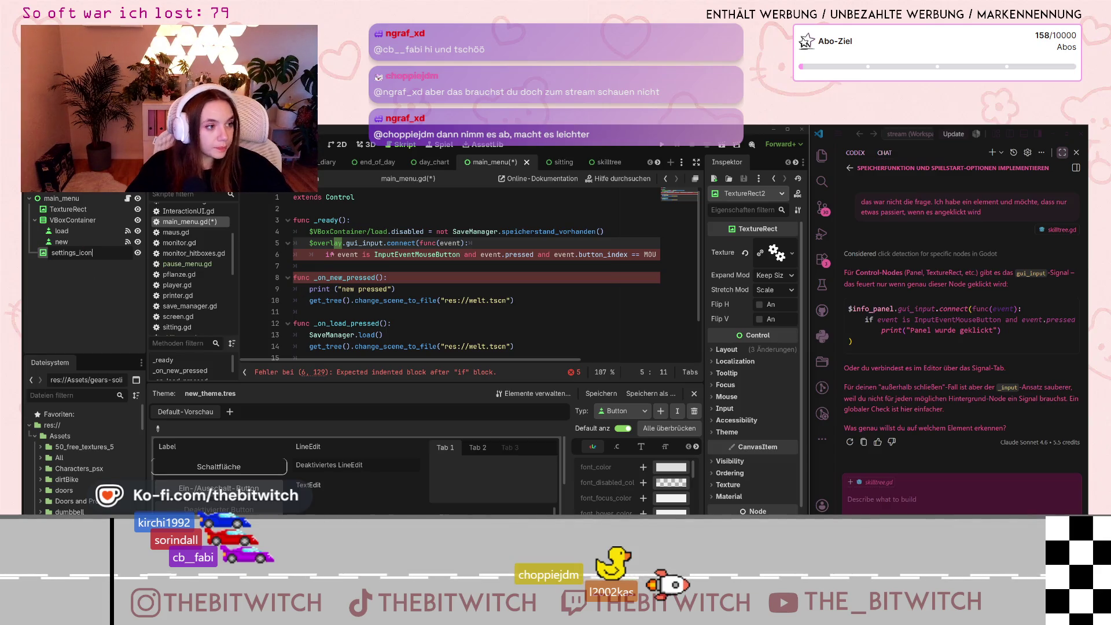
Step: Name the node settings_icon and change $overlay to $settings_icon on line 5
left_click(340, 243)
double_click(321, 243)
type("settin")
type("gs_icon")
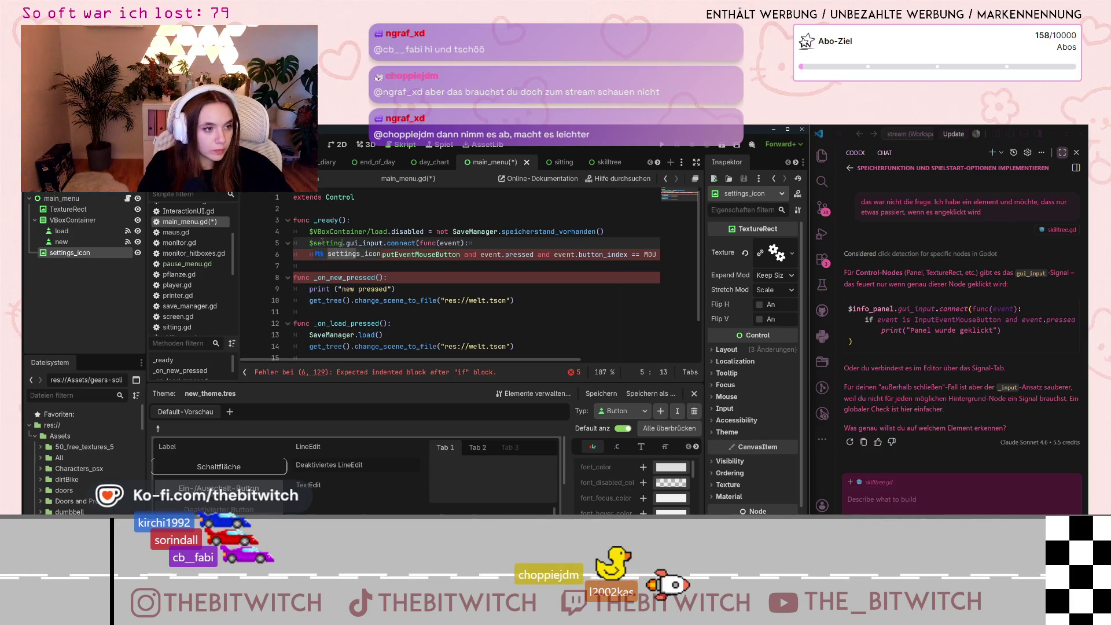
Step: Delete 'and $info_panel.visible' from the left-click condition on line 6
left_click(375, 254)
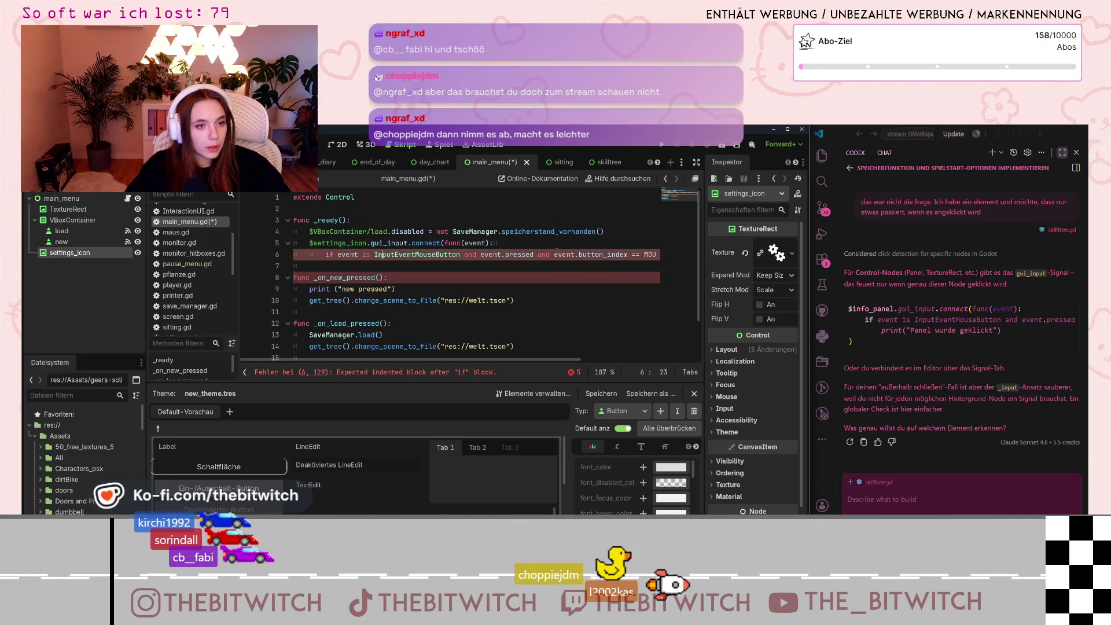
key("End")
left_click(560, 255)
left_click_drag(560, 254, 678, 250)
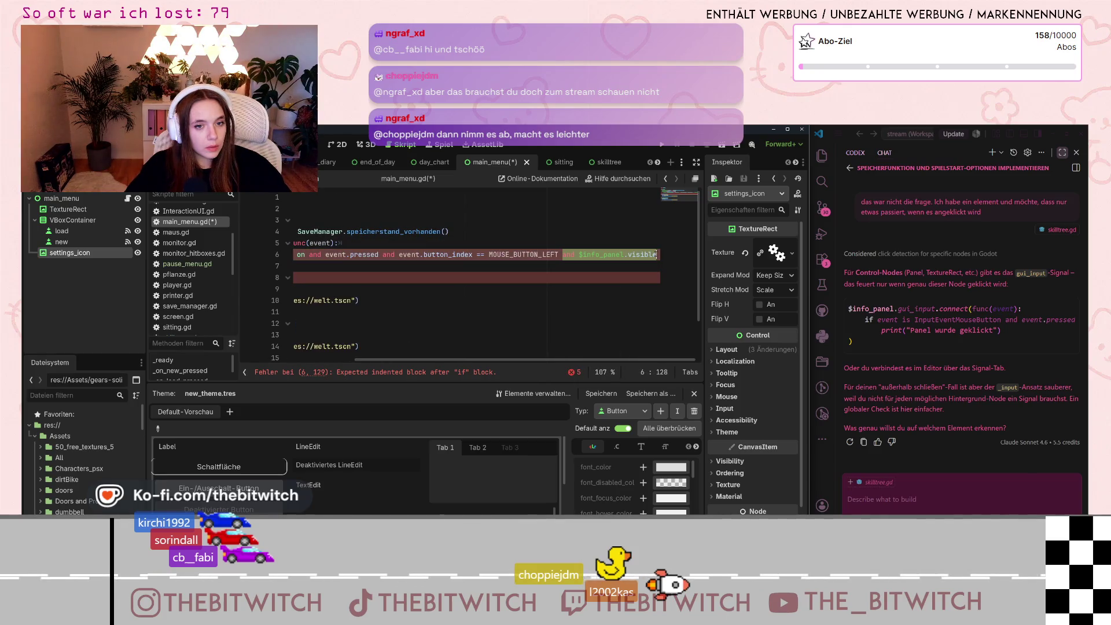
key("BackSpace")
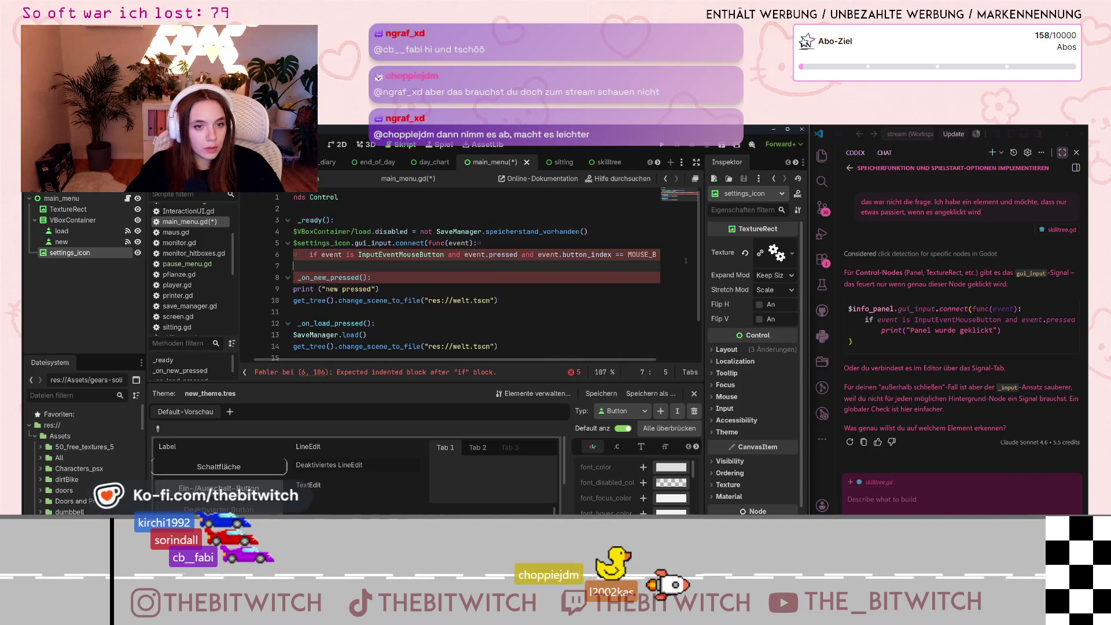
key("End")
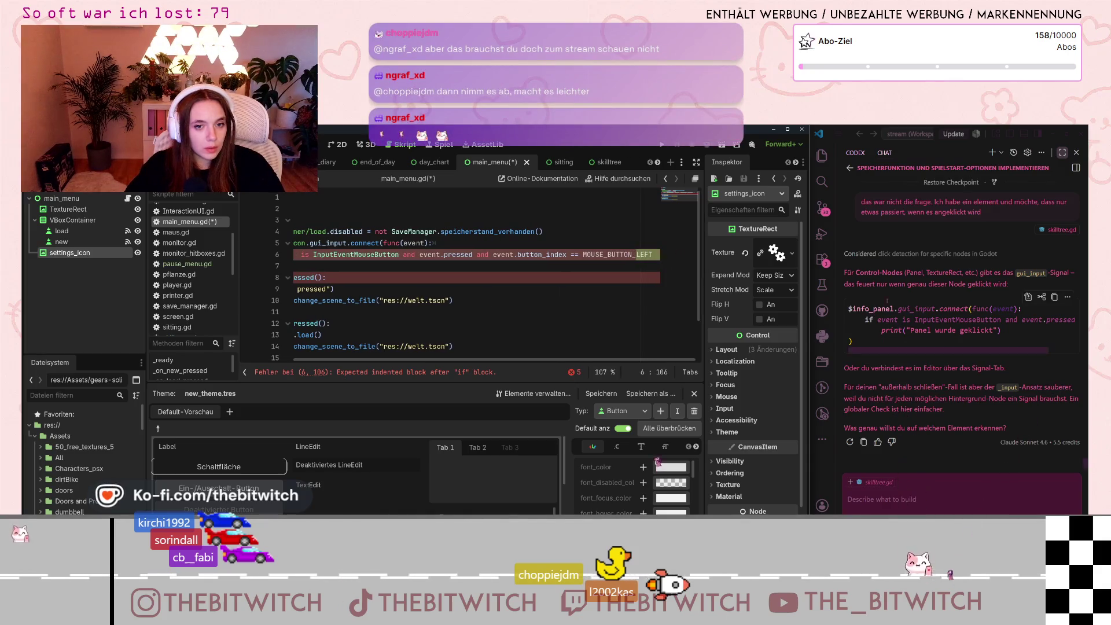
Step: Widen the Godot editor and add an indented empty line inside the if block
left_click_drag(811, 273, 917, 277)
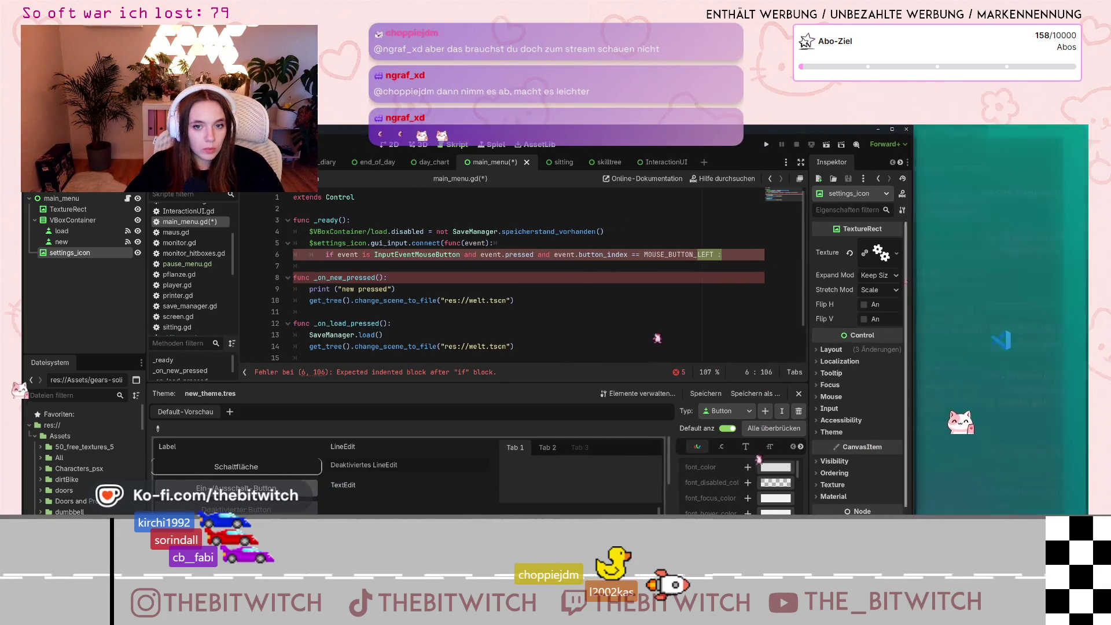
left_click(661, 291)
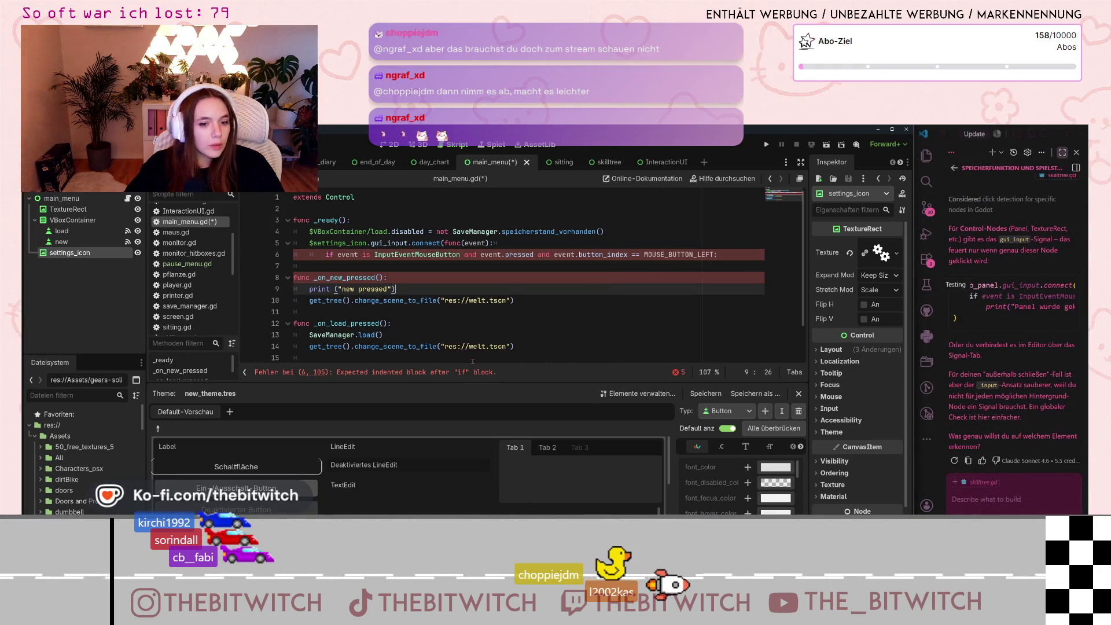
left_click(421, 264)
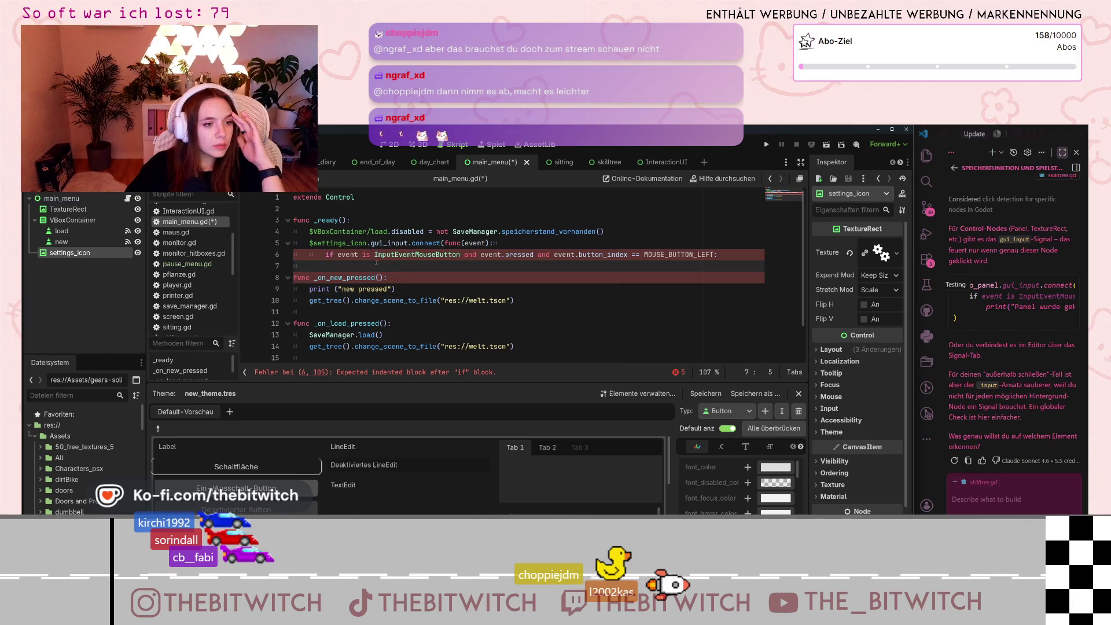
key("Tab")
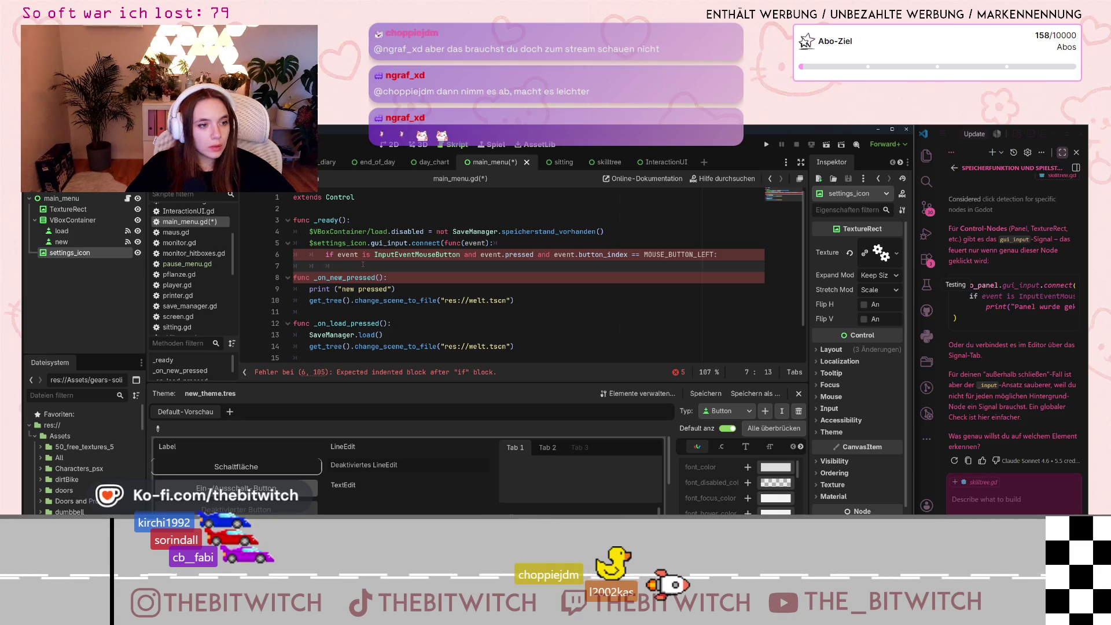
key("Return")
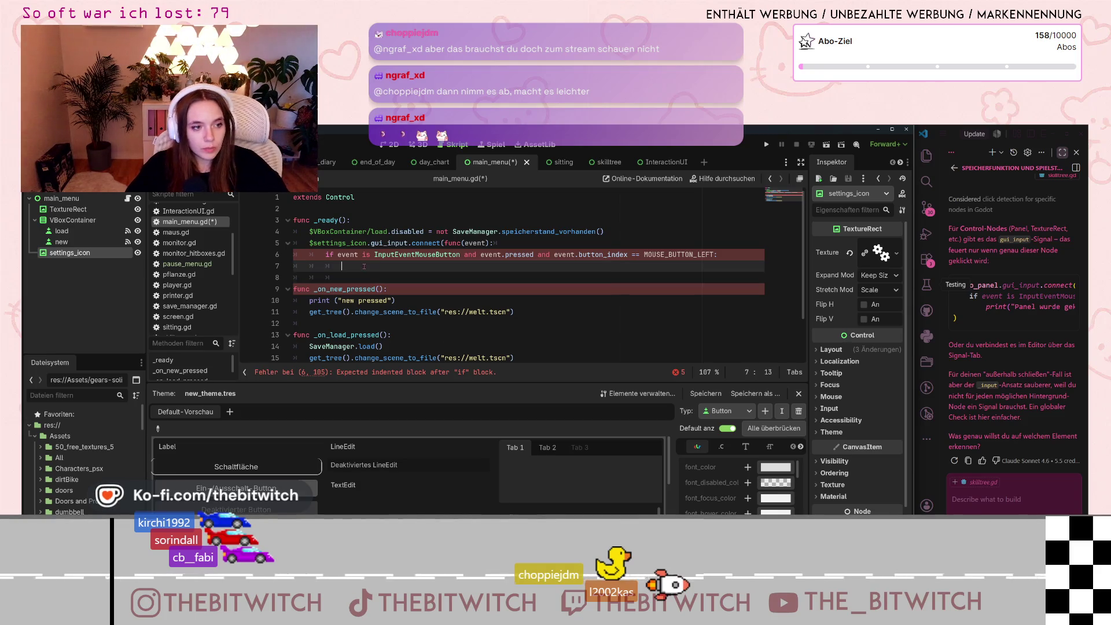
Step: Call get_tree().change_scene_to_file() inside the settings_icon left-click block
type("get")
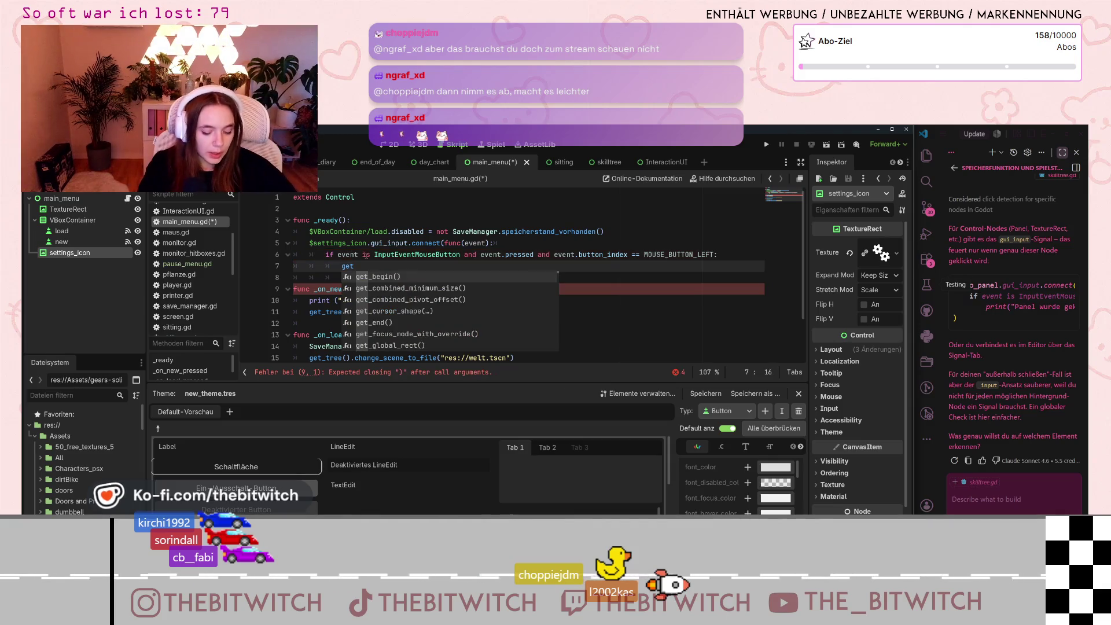
type("_tree")
key("Return")
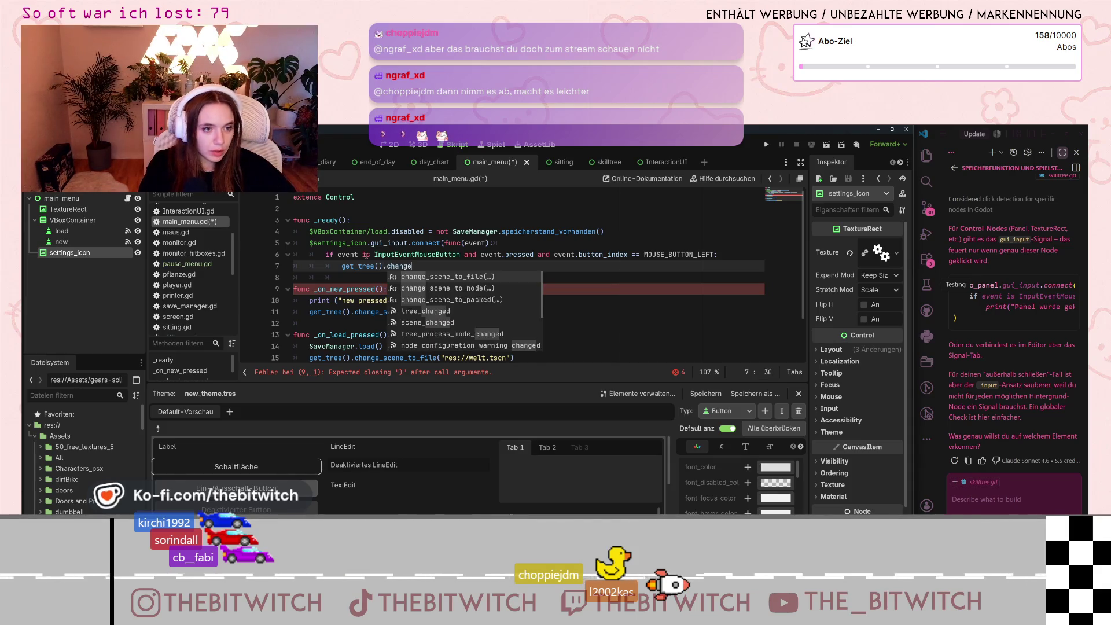
key("Return")
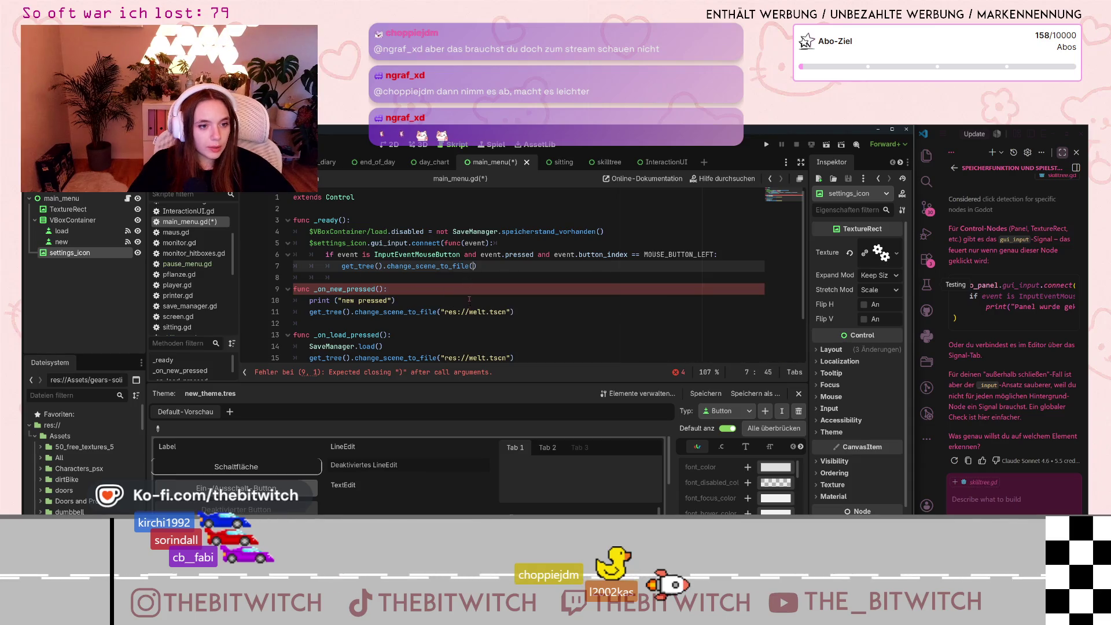
left_click(470, 300)
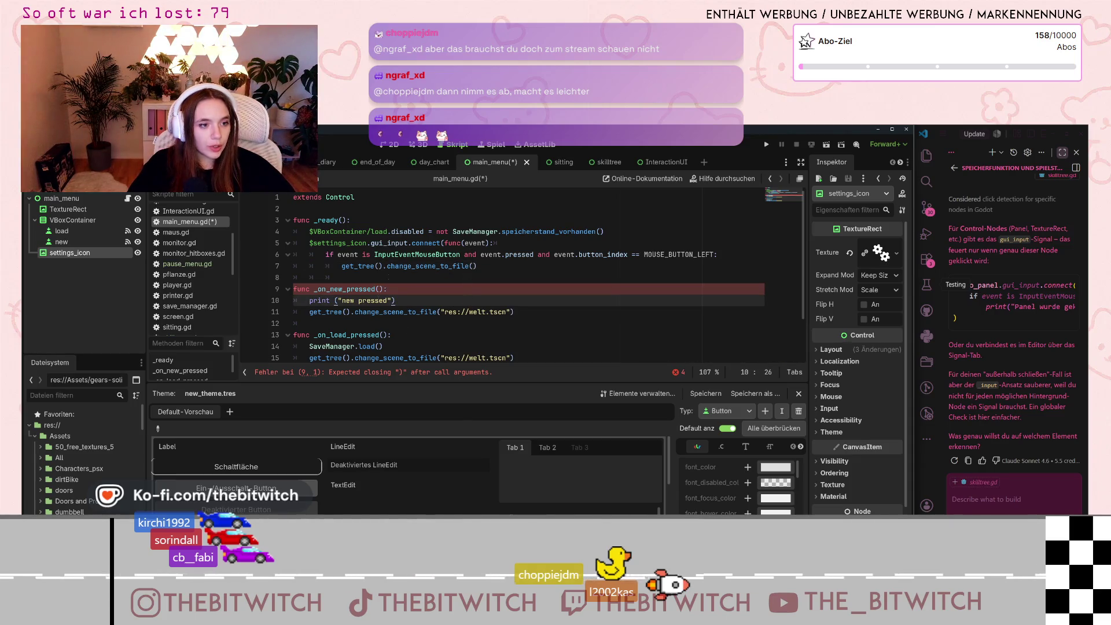
left_click(312, 289)
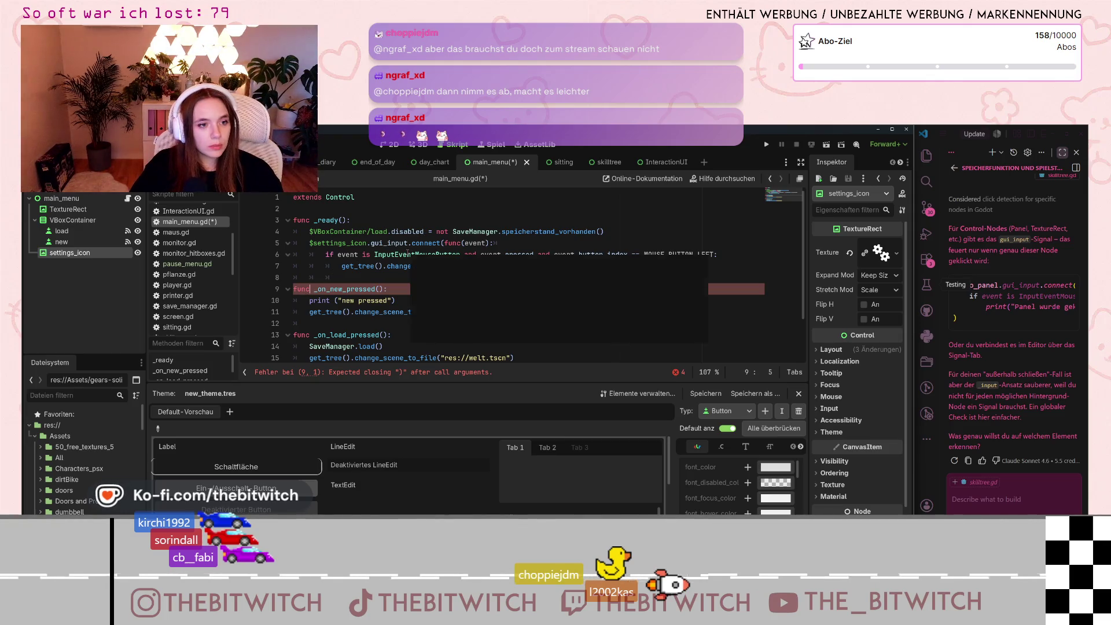
Step: Add a closing ')' after func(event) on line 5 and at the end of line 8
left_click(277, 254)
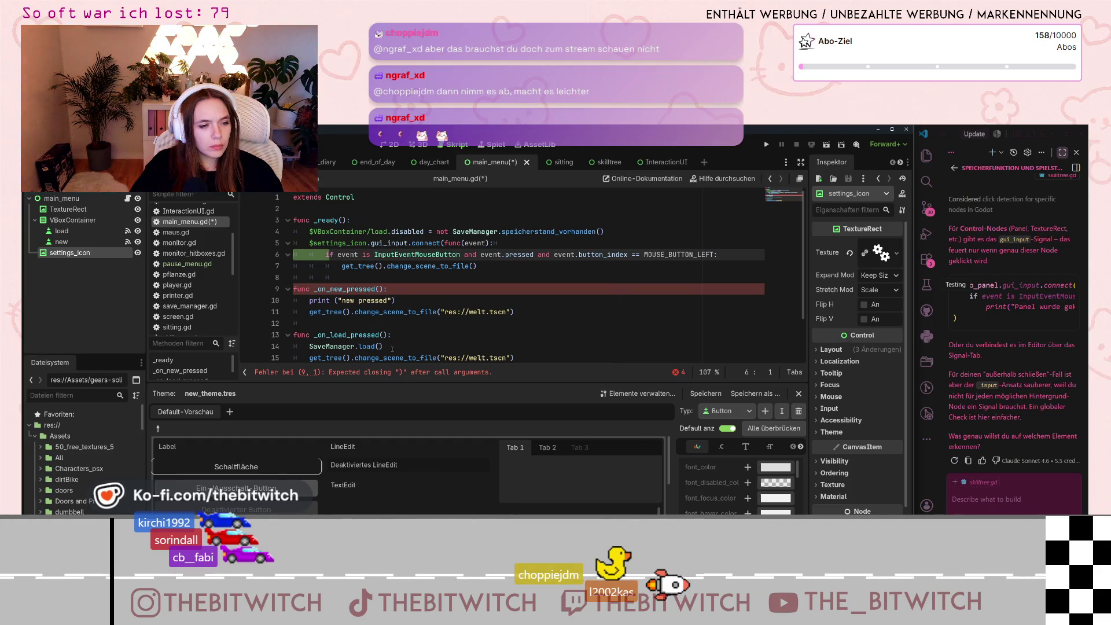
left_click_drag(474, 255, 751, 250)
left_click(607, 250)
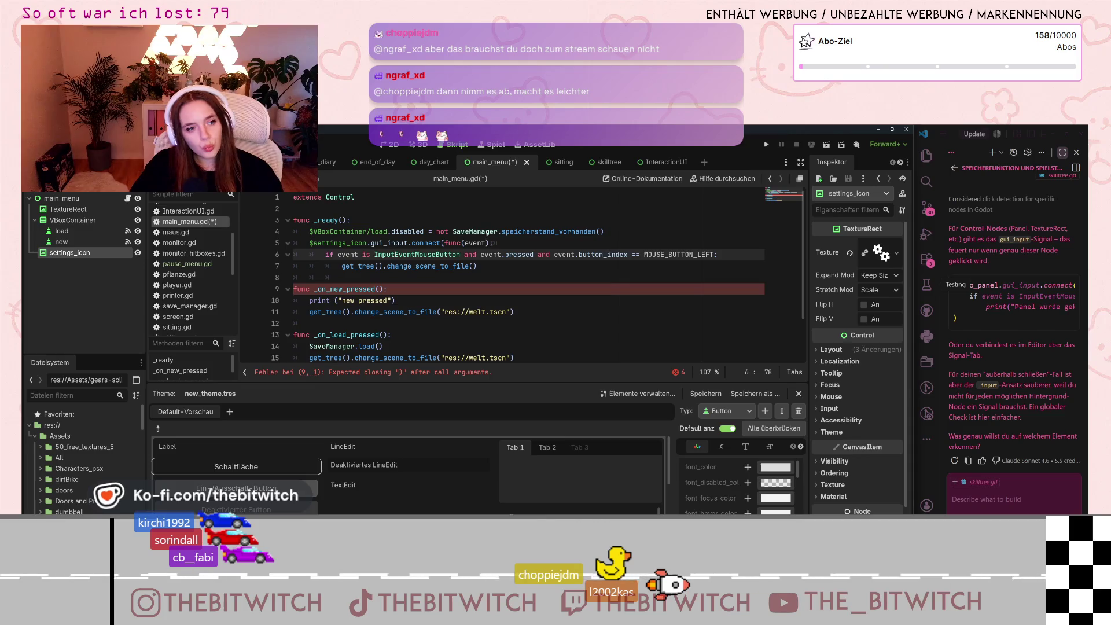
left_click(489, 243)
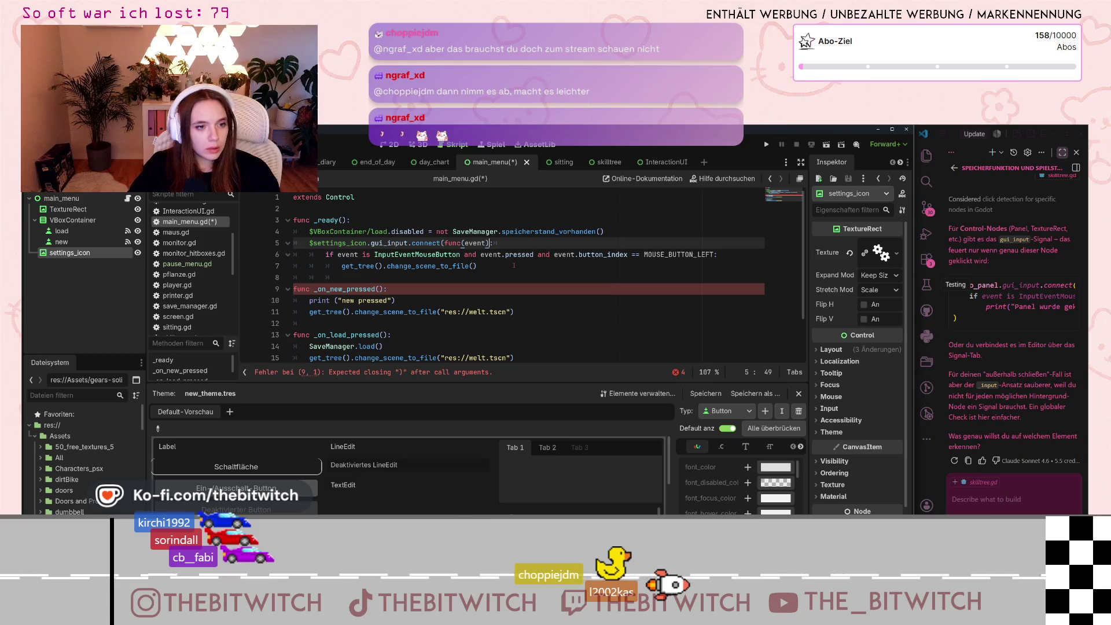
type(")")
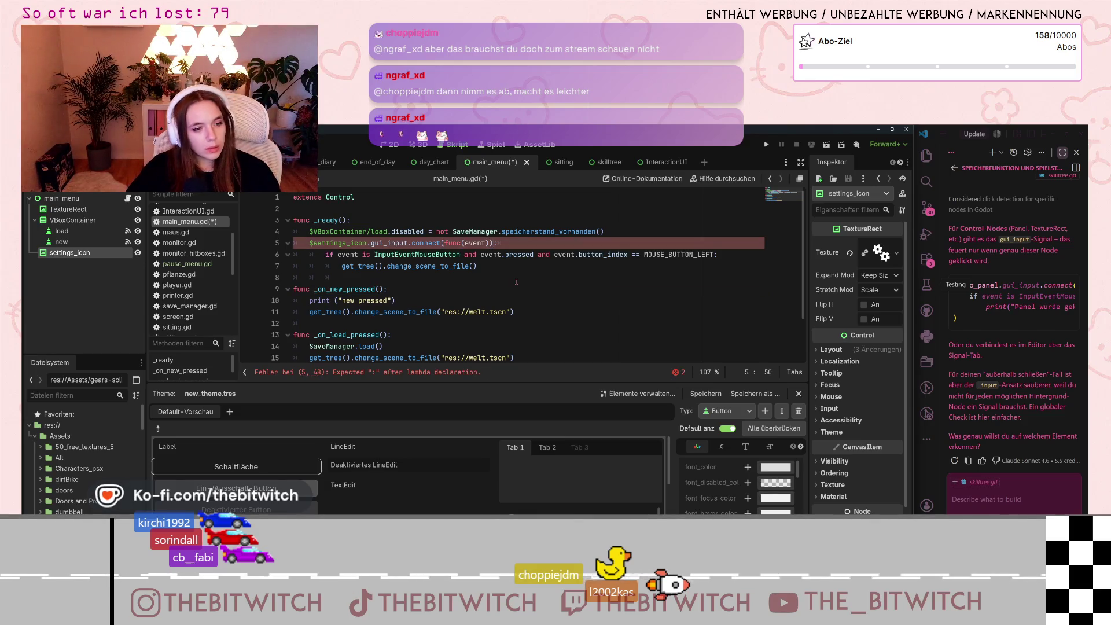
left_click(471, 276)
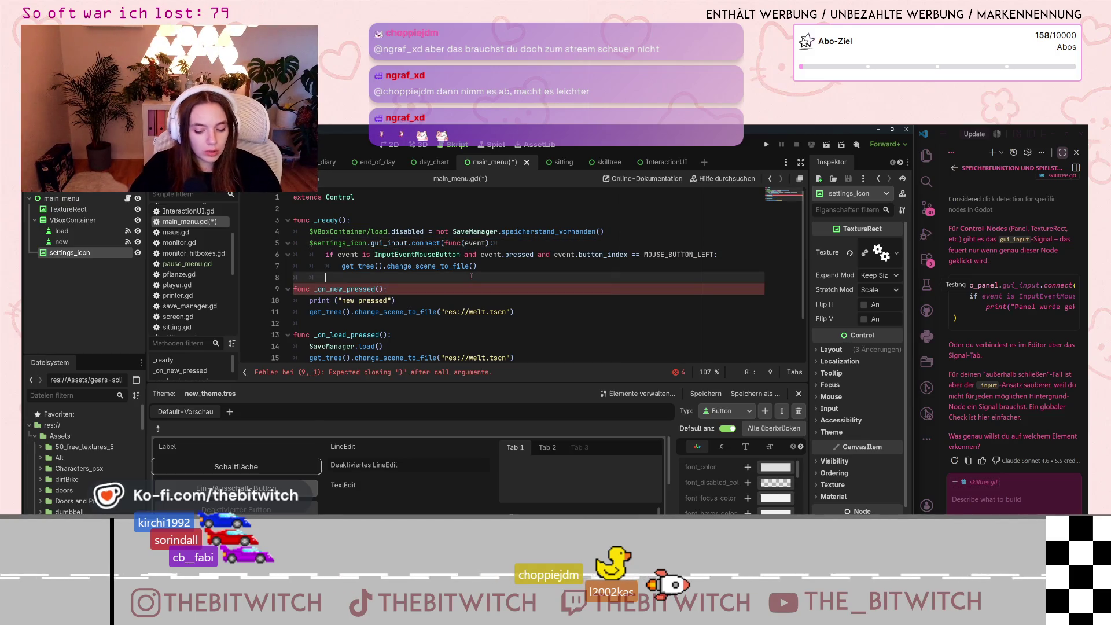
type(")")
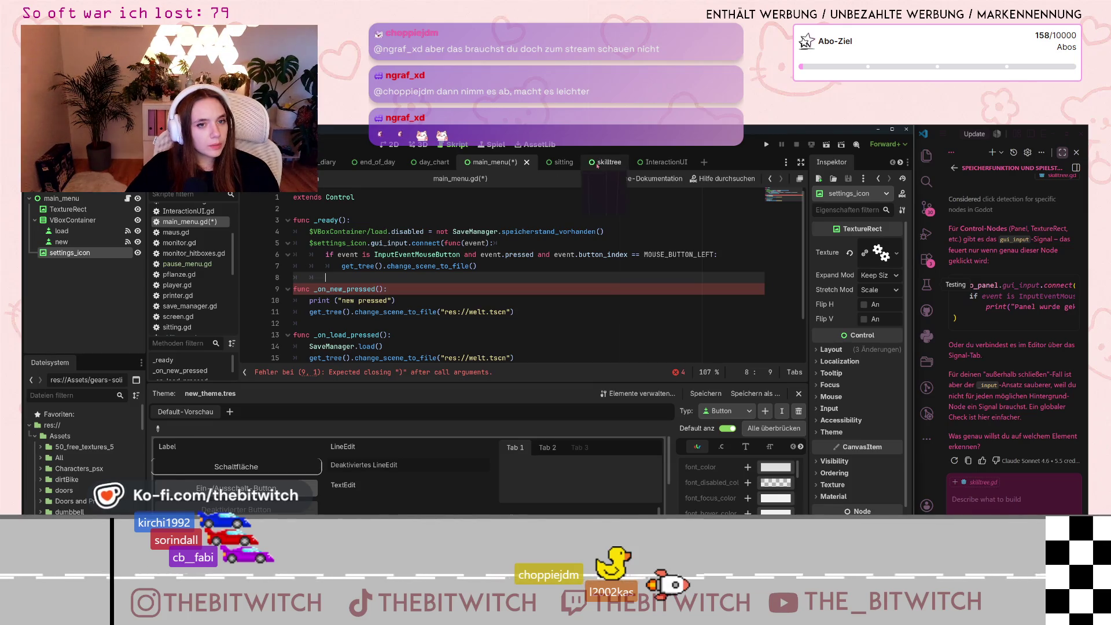
left_click(598, 163)
Step: Open skilltree.gd and review the overlay gui_input handler around show_skill_info
scroll(174, 301, "down", 1)
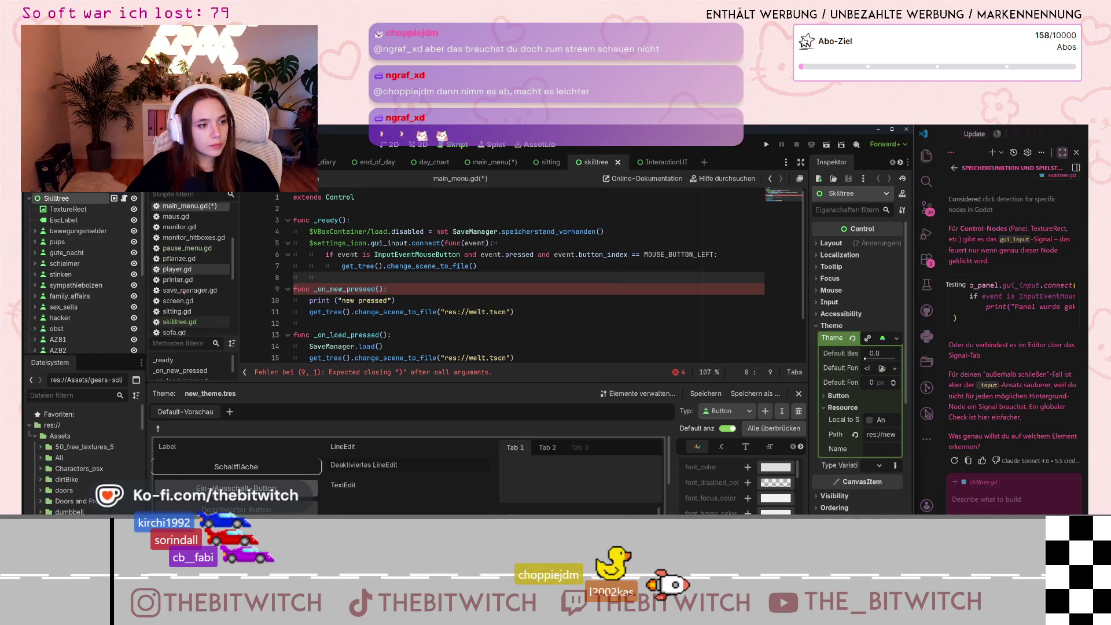
left_click(171, 323)
left_click(267, 313)
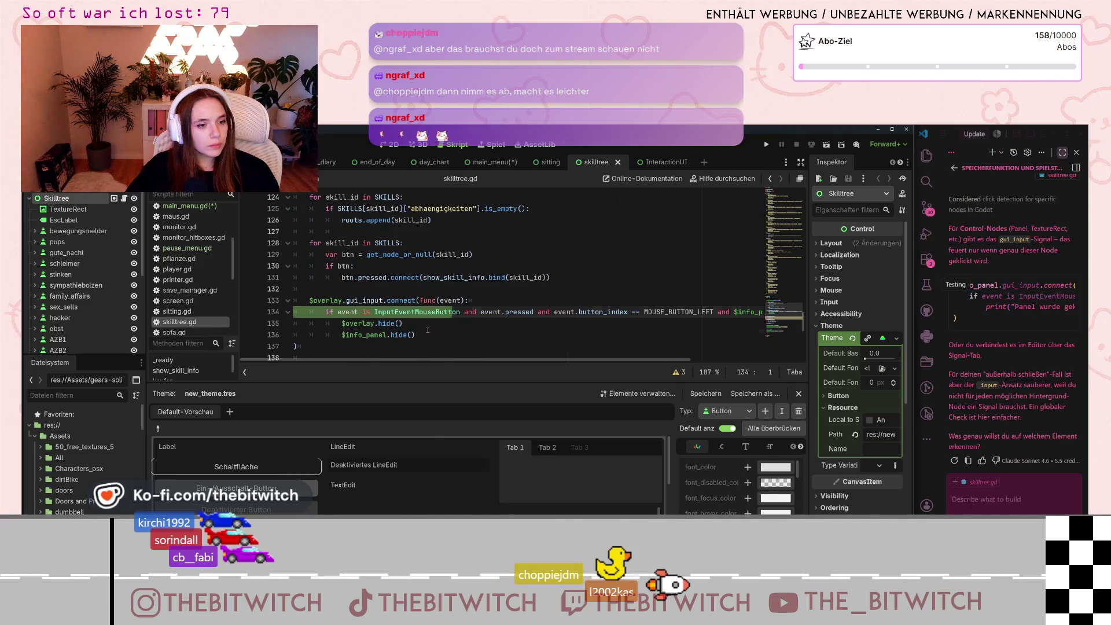
scroll(405, 278, "down", 3)
left_click(439, 255)
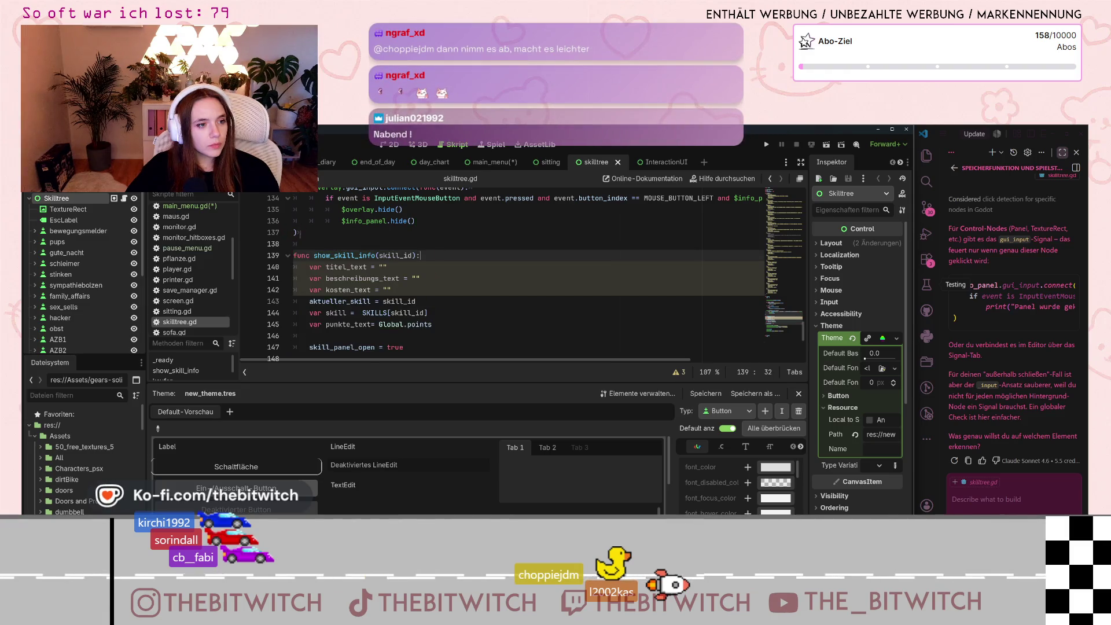
scroll(313, 269, "up", 2)
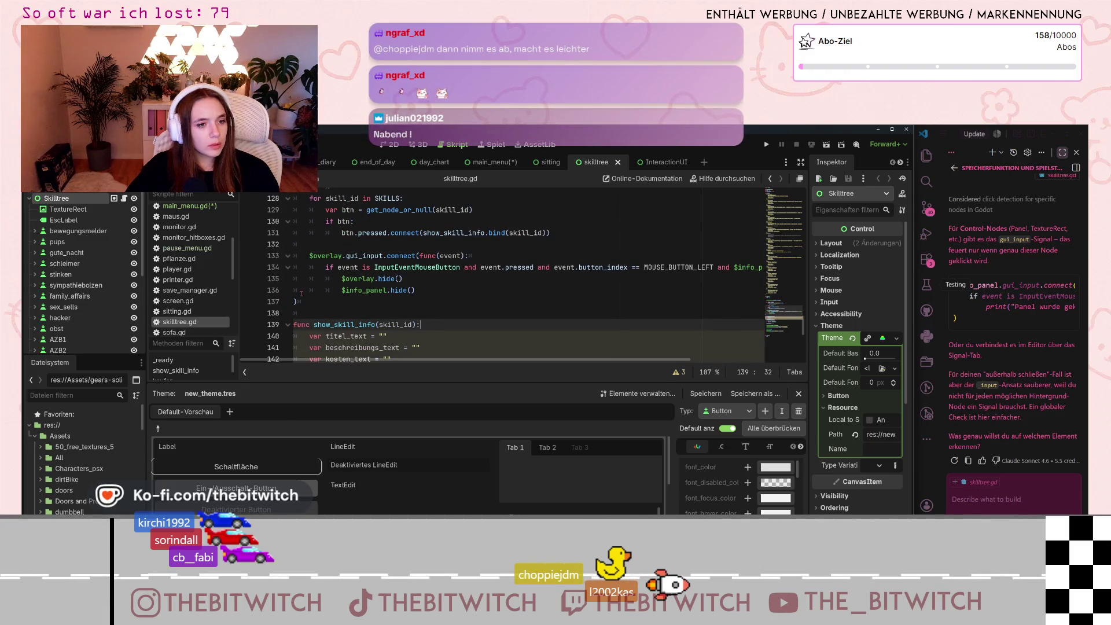
scroll(301, 294, "up", 1)
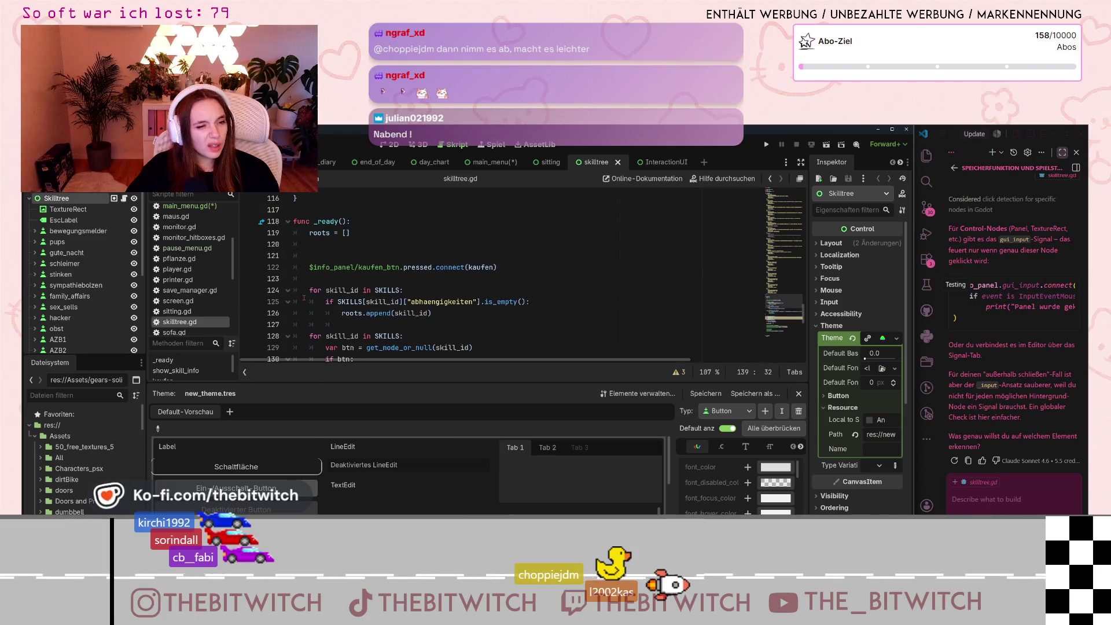
scroll(303, 299, "down", 1)
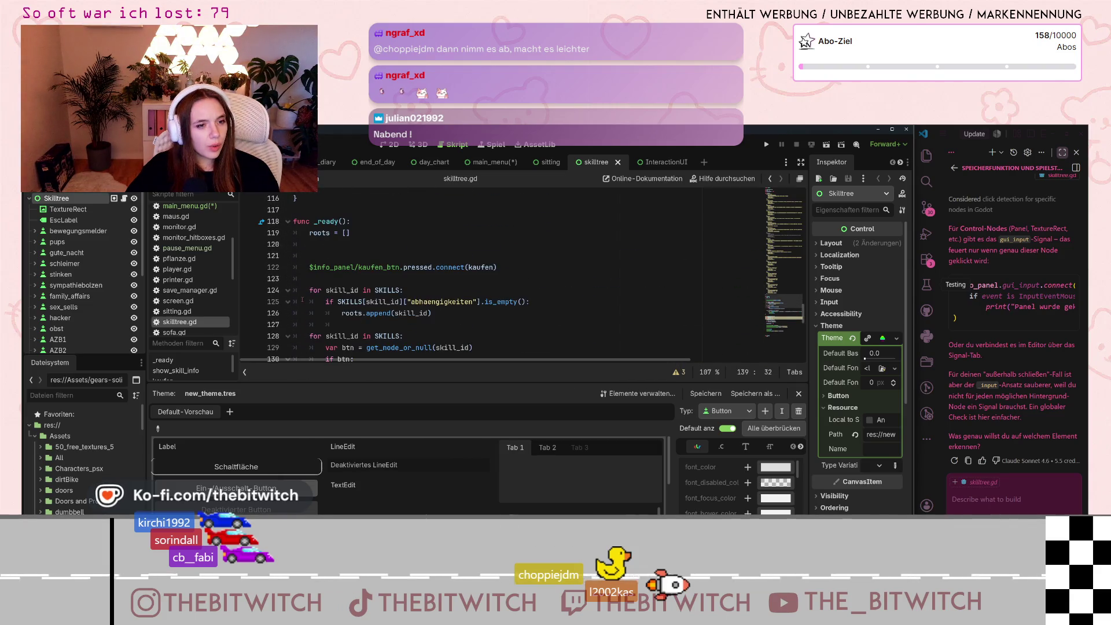
scroll(301, 299, "down", 3)
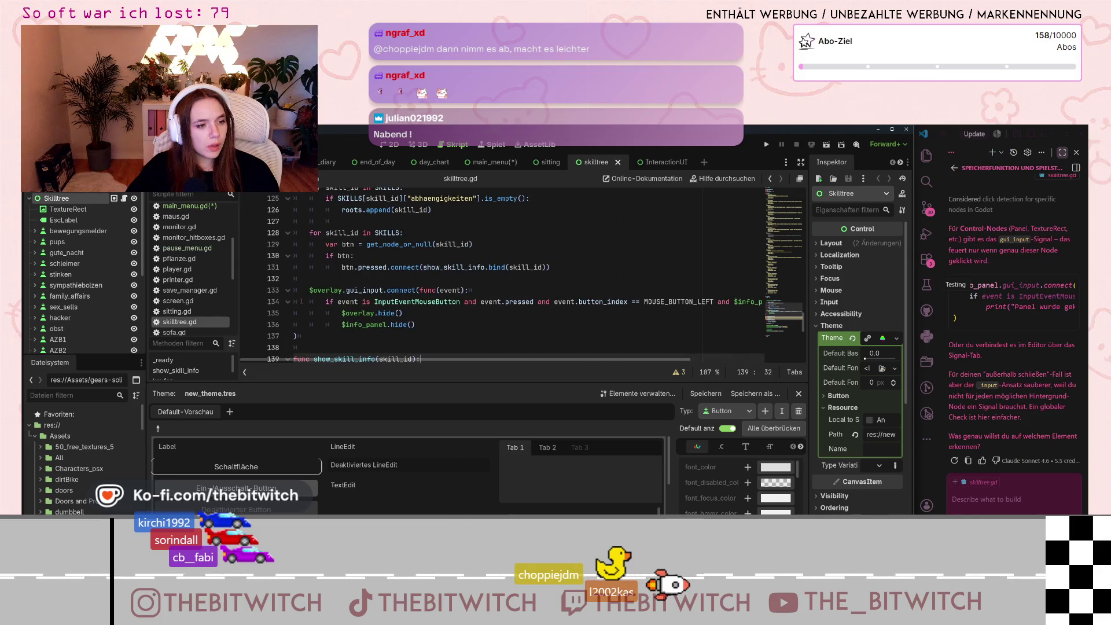
scroll(301, 301, "up", 2)
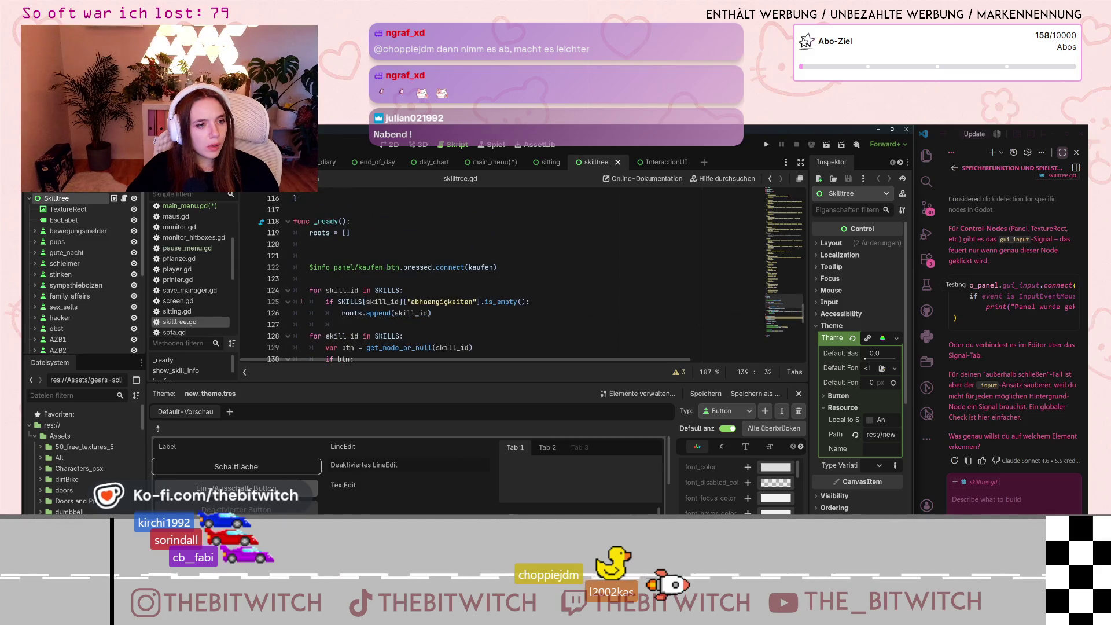
scroll(302, 306, "down", 5)
scroll(301, 315, "up", 2)
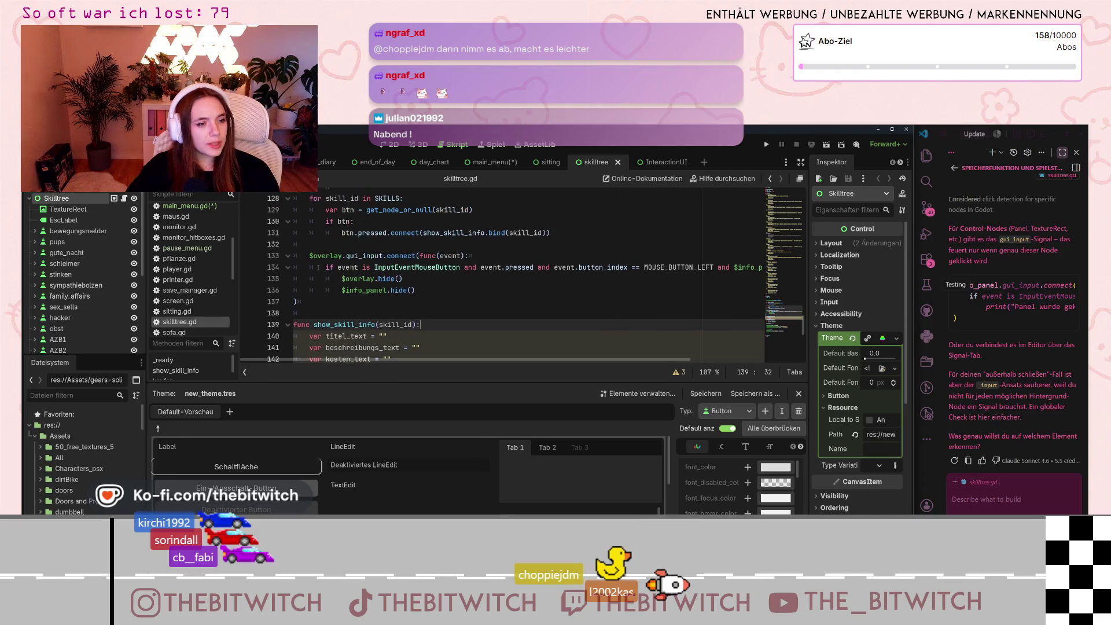
Step: Check the overlay handler's closing ')' line with undo and redo, then return to main_menu
left_click(295, 301)
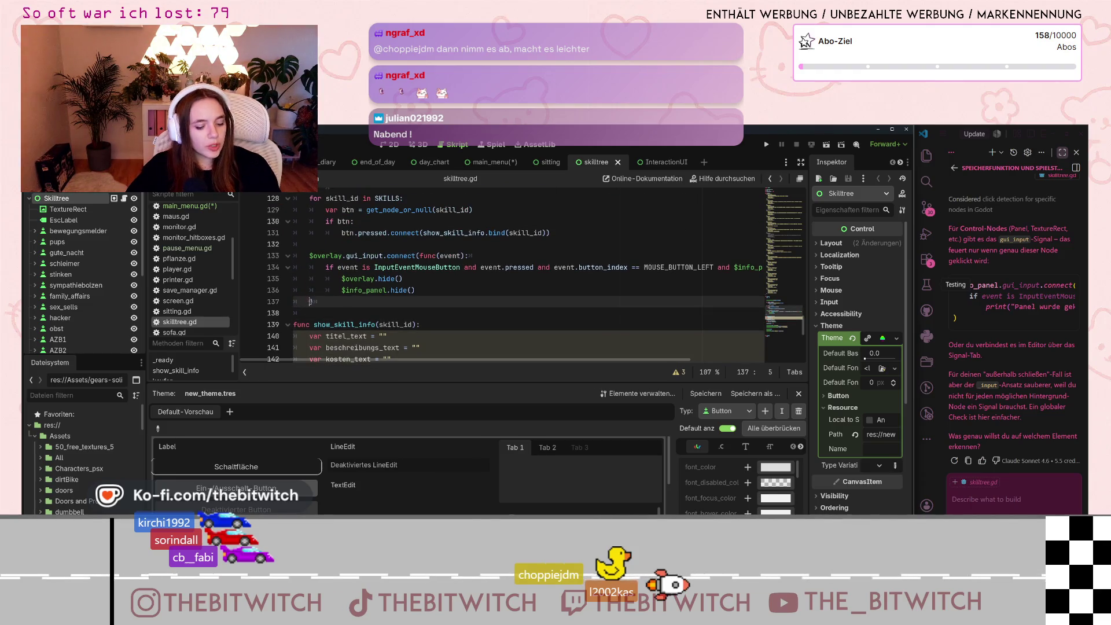
key("ctrl+z")
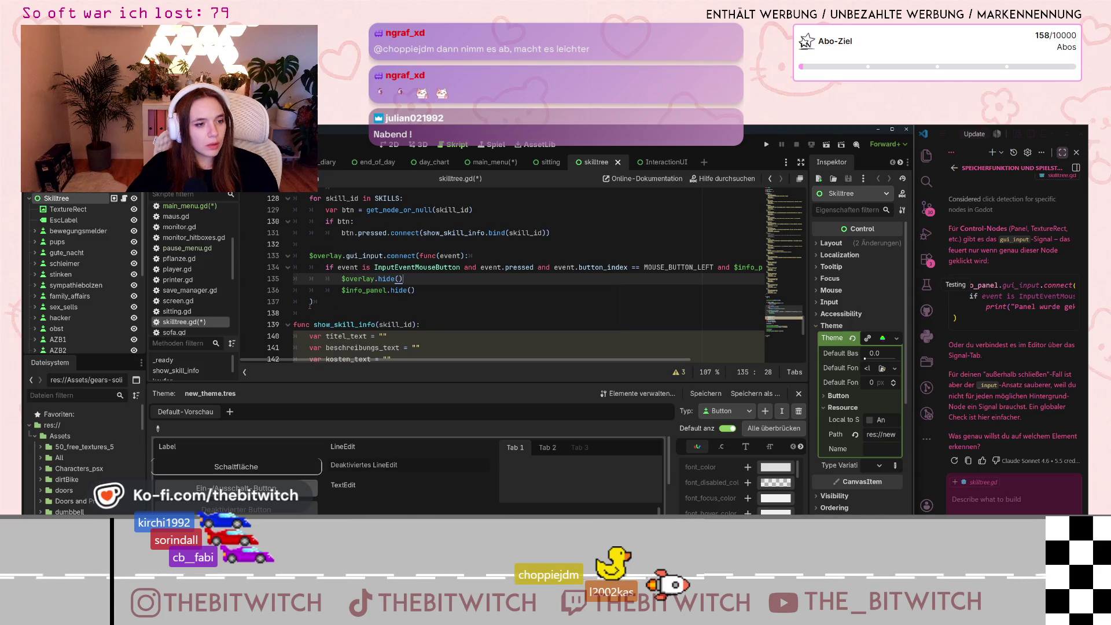
key("ctrl+y")
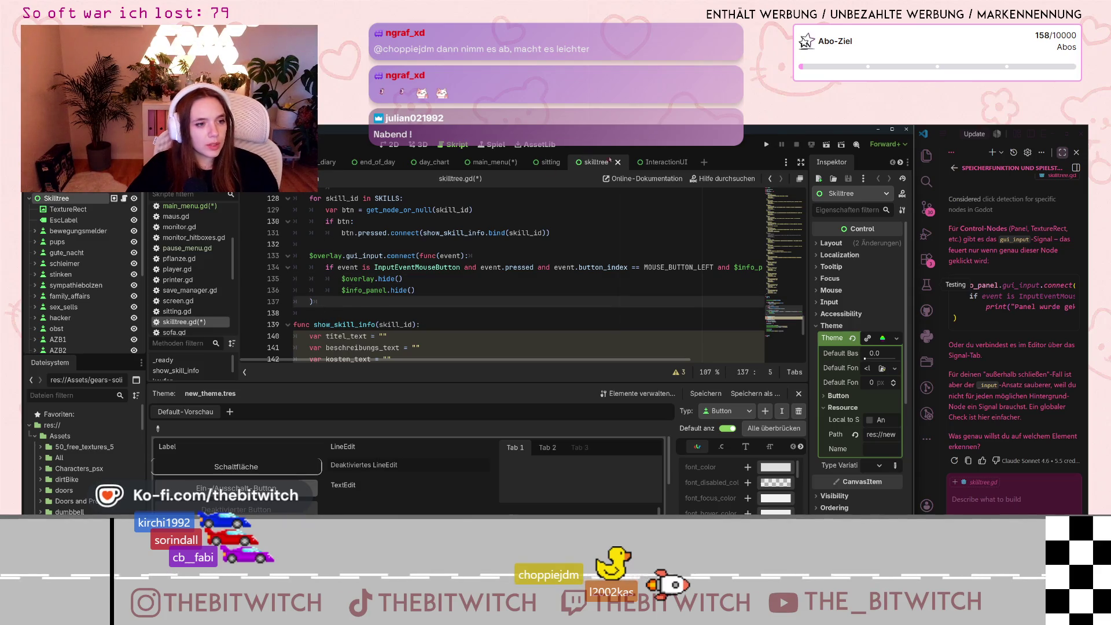
left_click(491, 162)
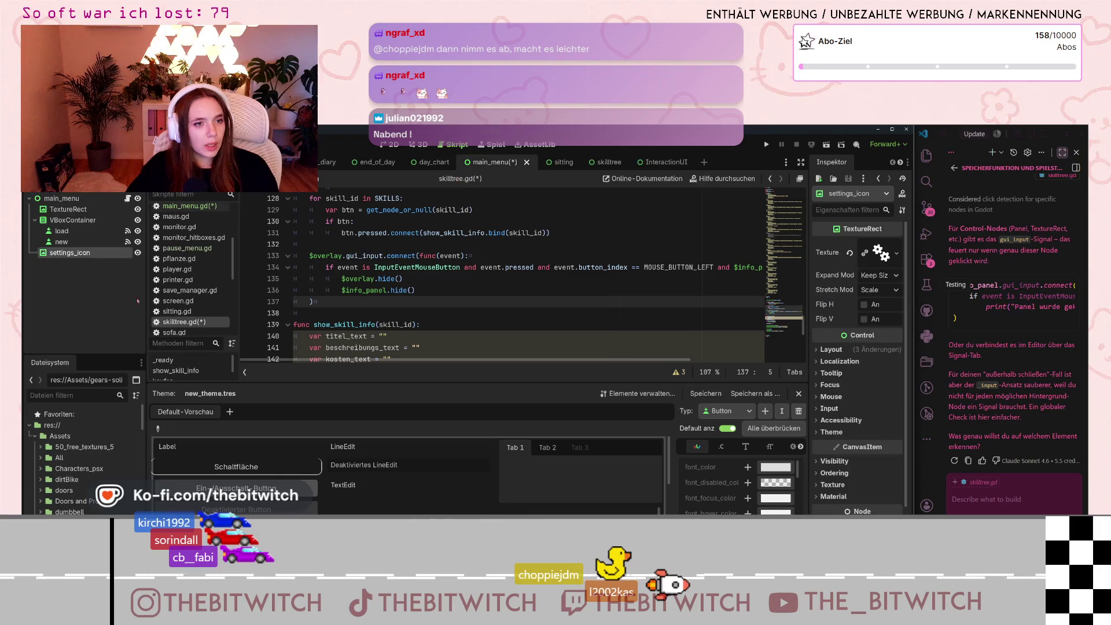
scroll(191, 272, "up", 2)
left_click(185, 253)
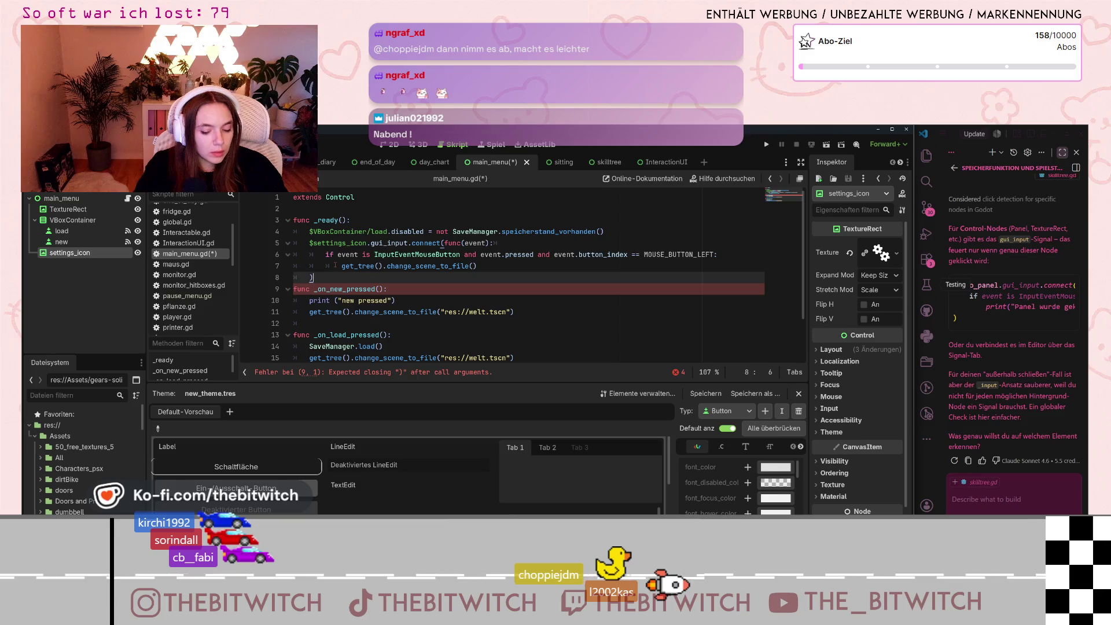
type(")")
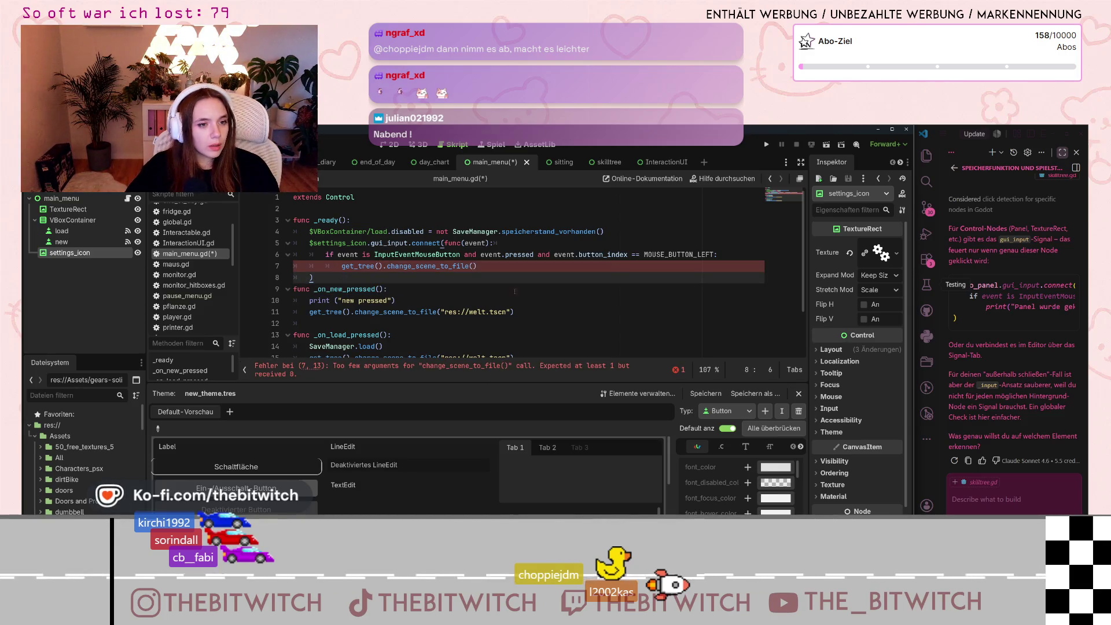
left_click(473, 270)
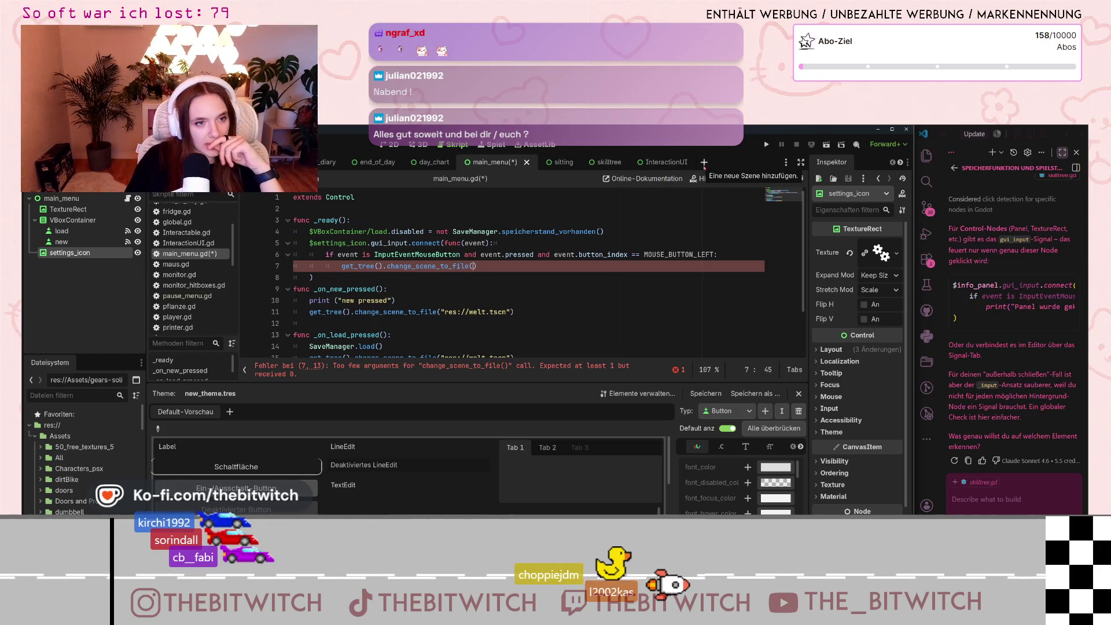
Step: Start a new scene with a Benutzeroberfläche root named Settings and save it as settings.tscn
left_click(703, 163)
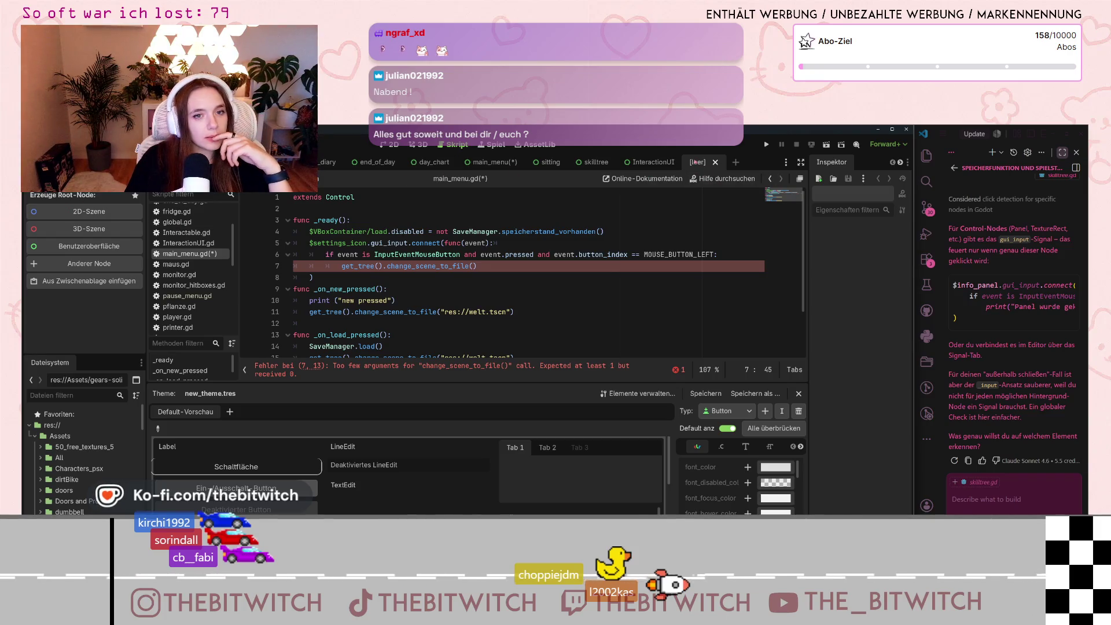
left_click(132, 250)
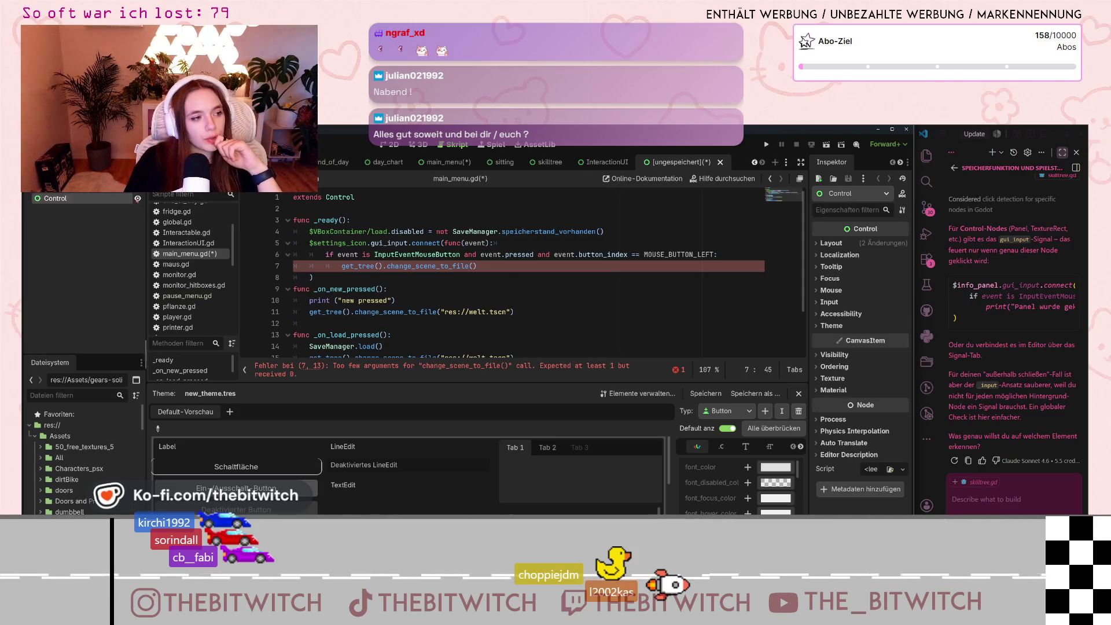
double_click(65, 198)
type("Settings")
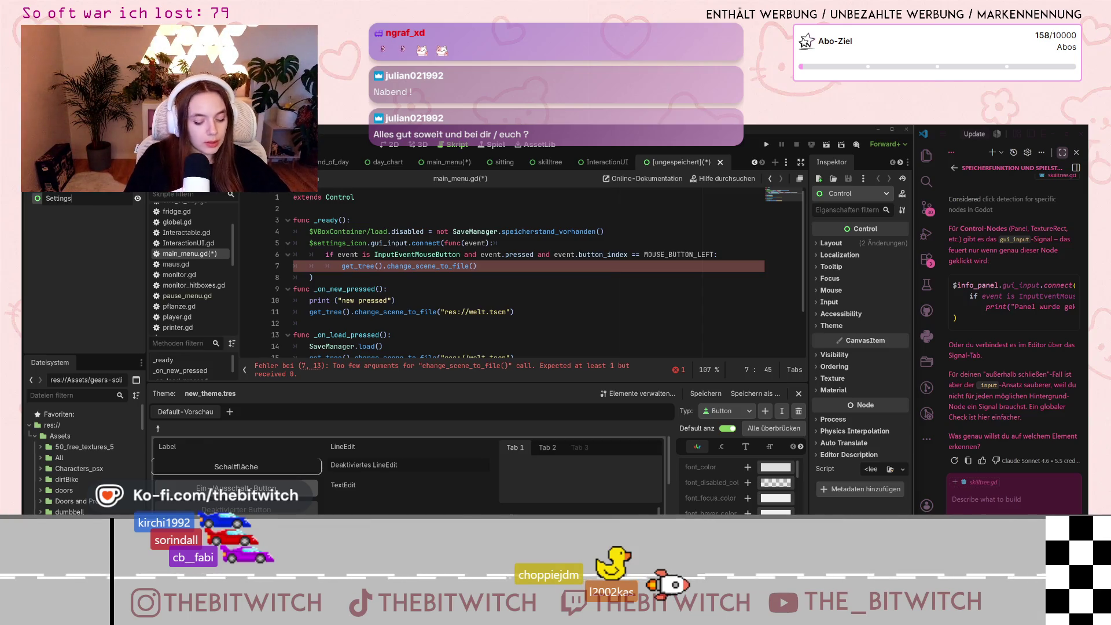
key("Return")
key("ctrl+s")
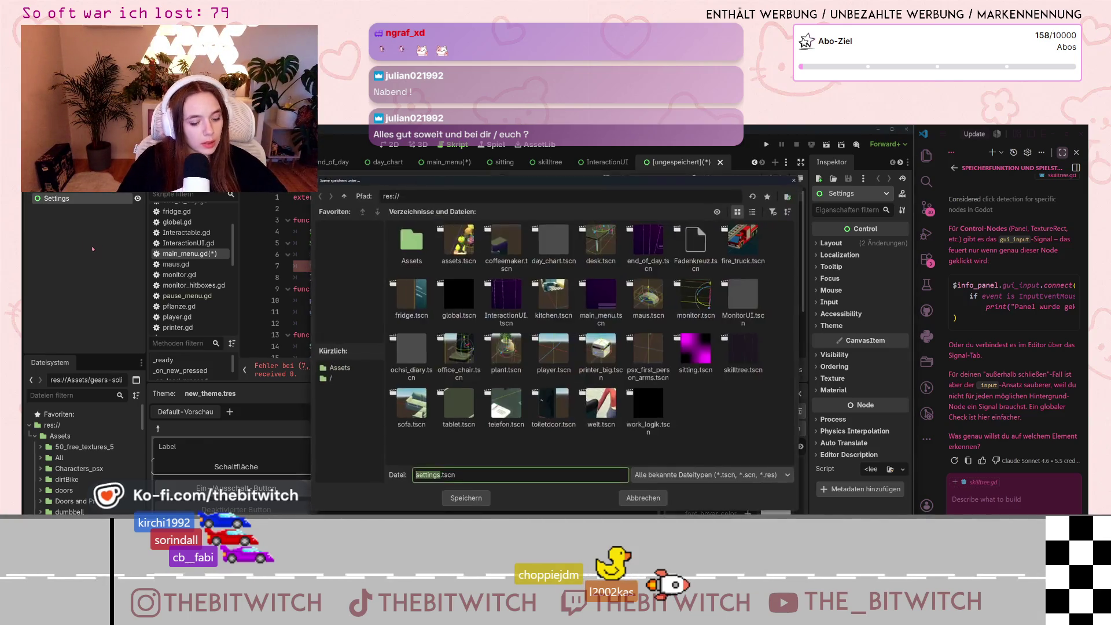
left_click(466, 498)
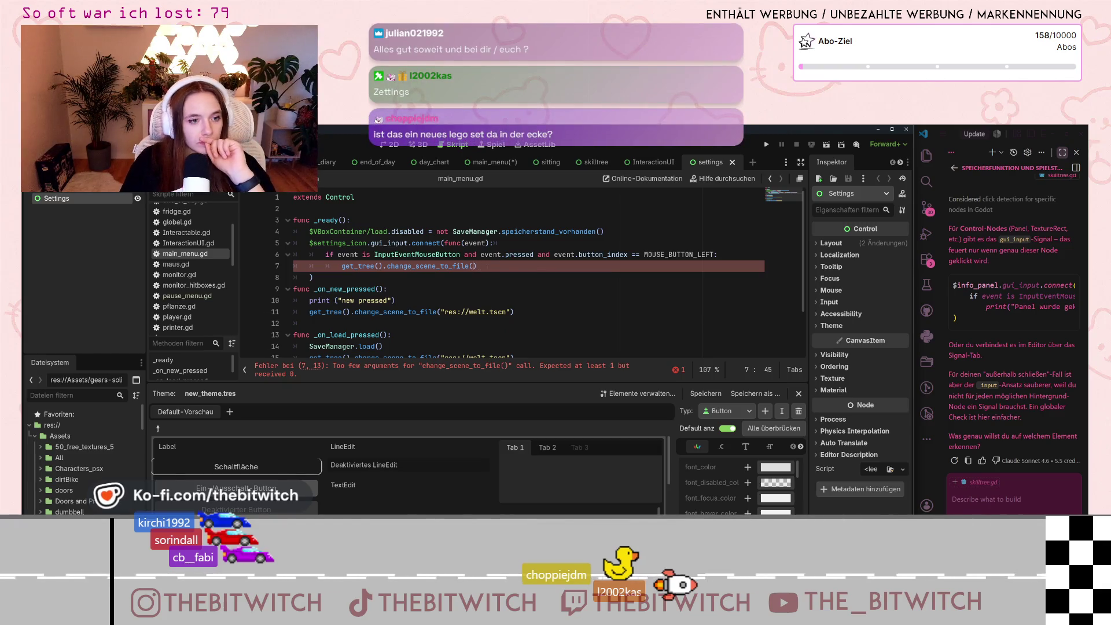
Step: Fill change_scene_to_file() with "res://settings.tscn" using the path autocomplete
type("\"res")
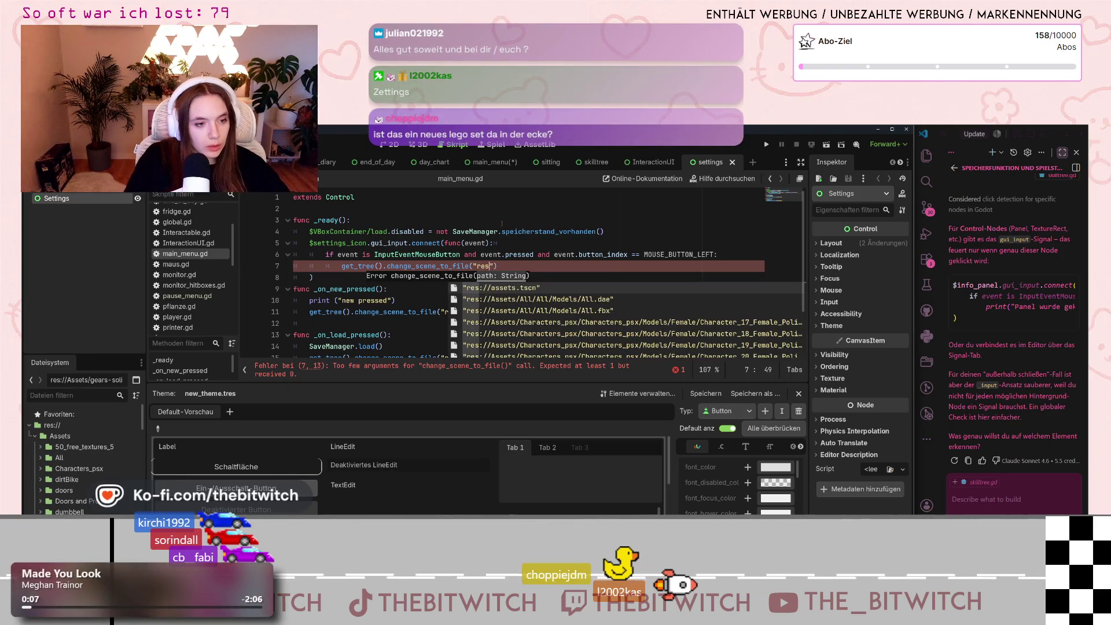
type(":")
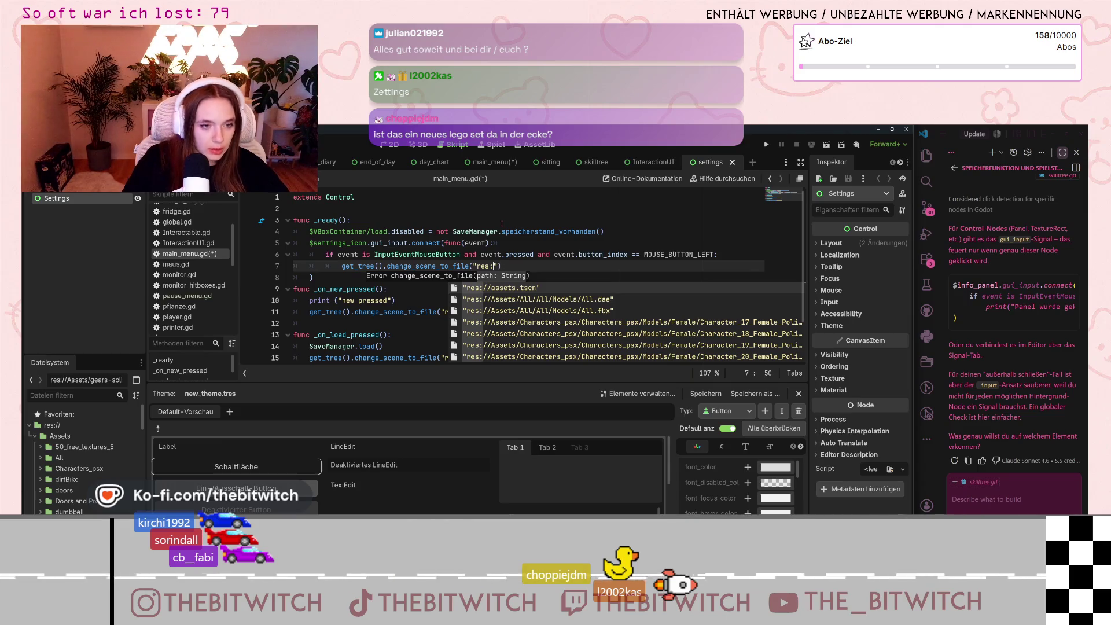
type("//s")
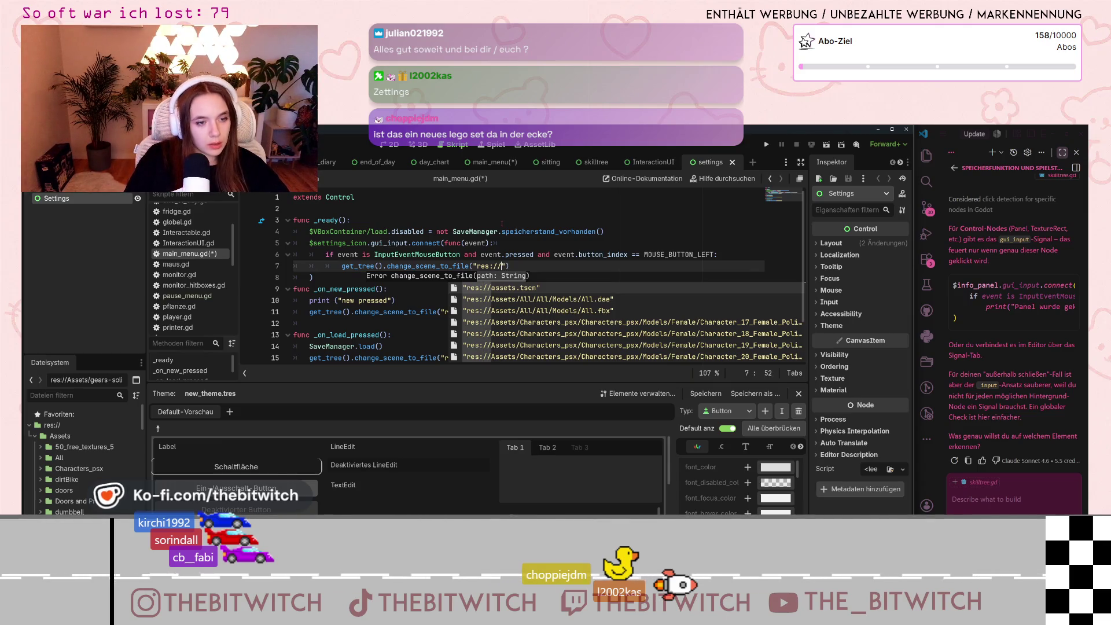
type("e")
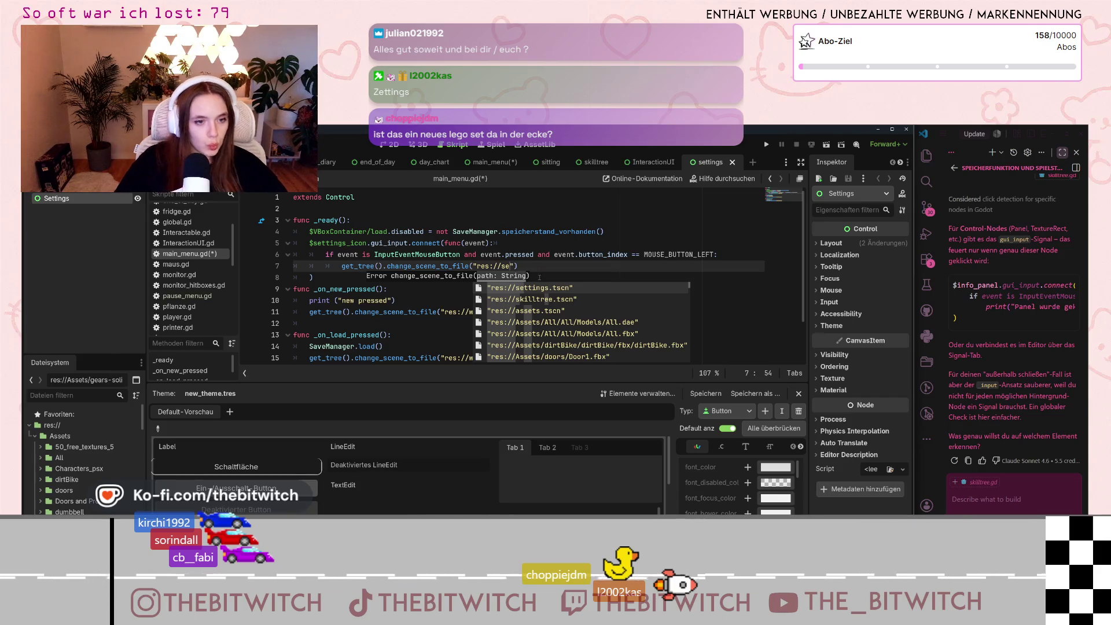
left_click(534, 287)
left_click(544, 300)
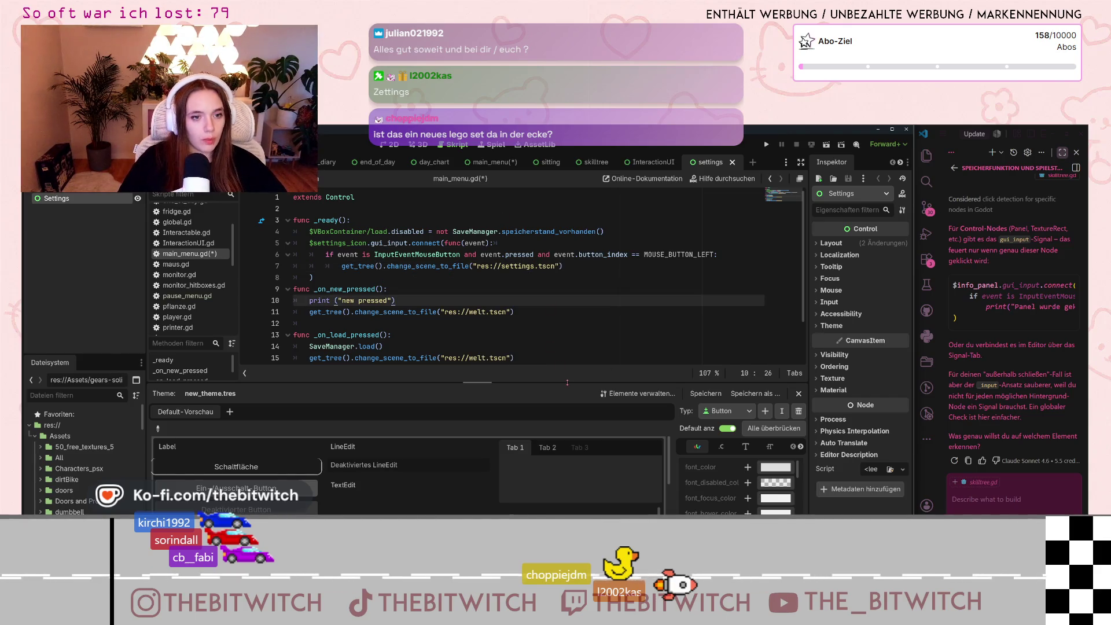
mouse_move(567, 256)
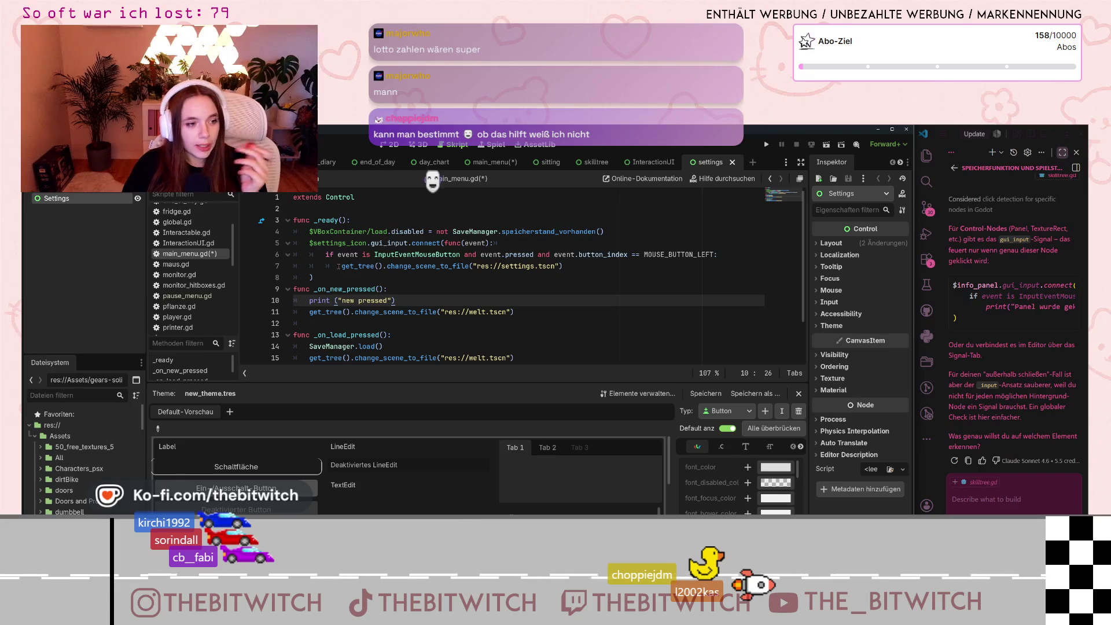
scroll(407, 292, "down", 1)
scroll(412, 286, "up", 1)
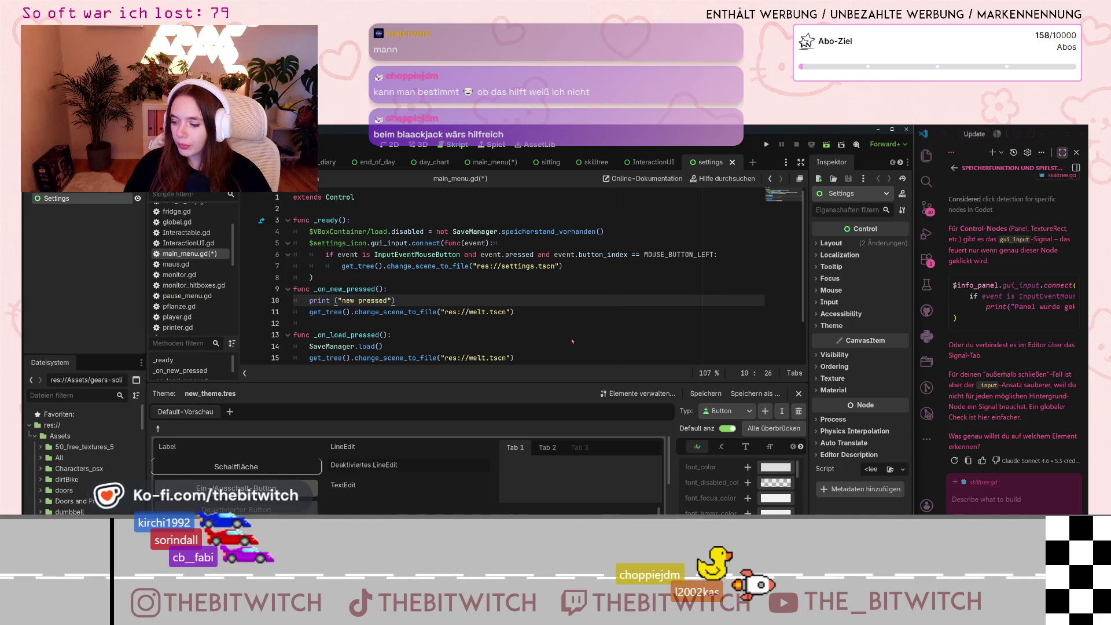
Step: Run the game, stop it, then run the main_menu scene and stop it with F8
key("F5")
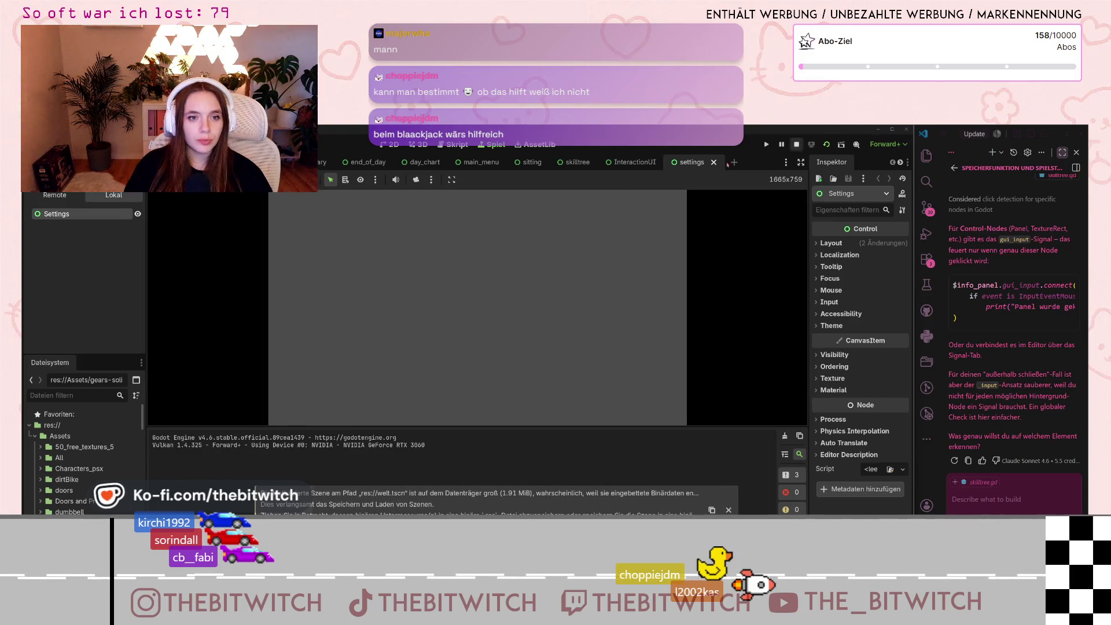
left_click(796, 145)
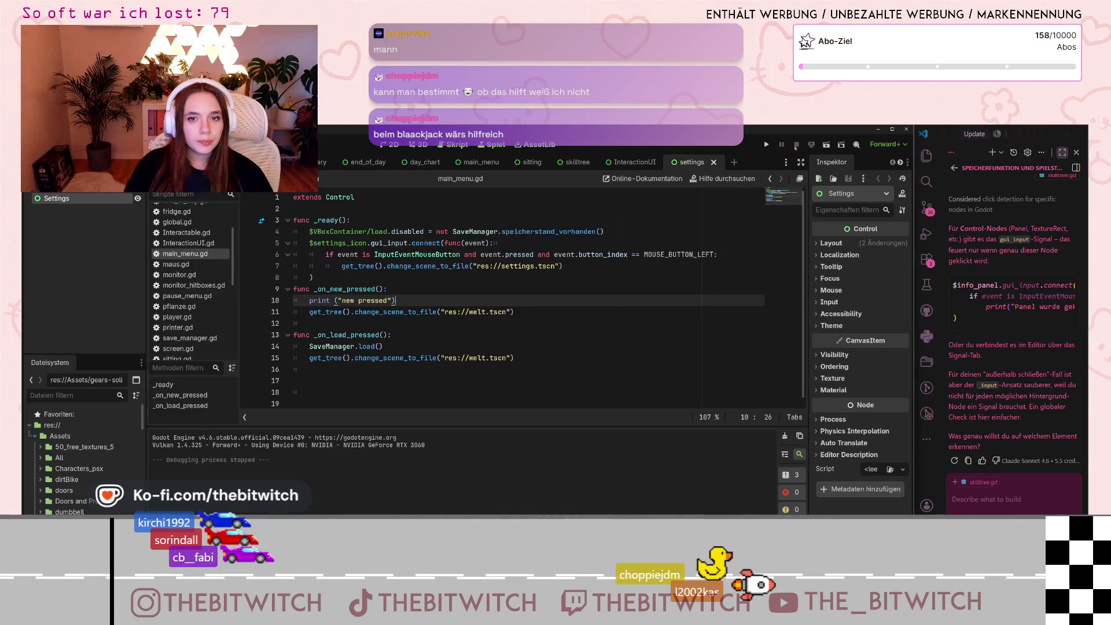
left_click(467, 159)
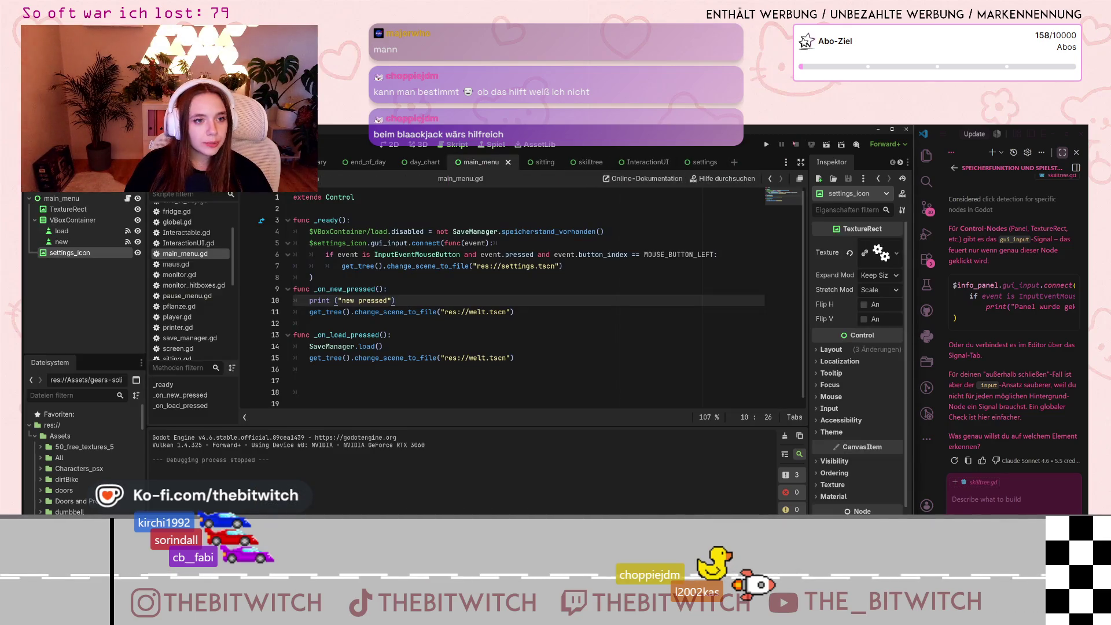
left_click(828, 144)
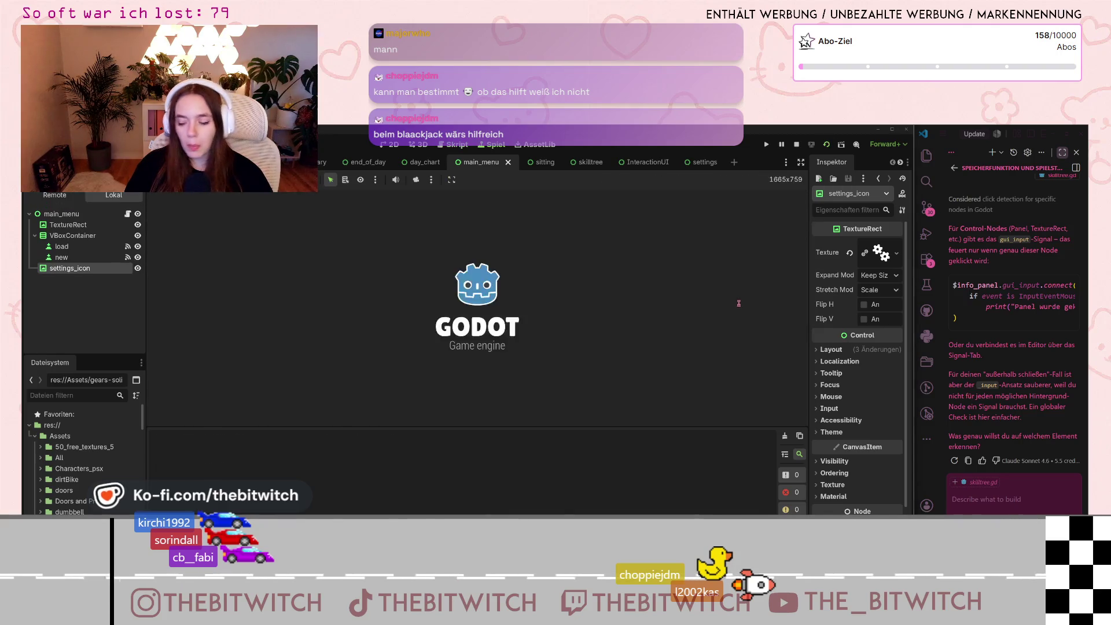
key("F8")
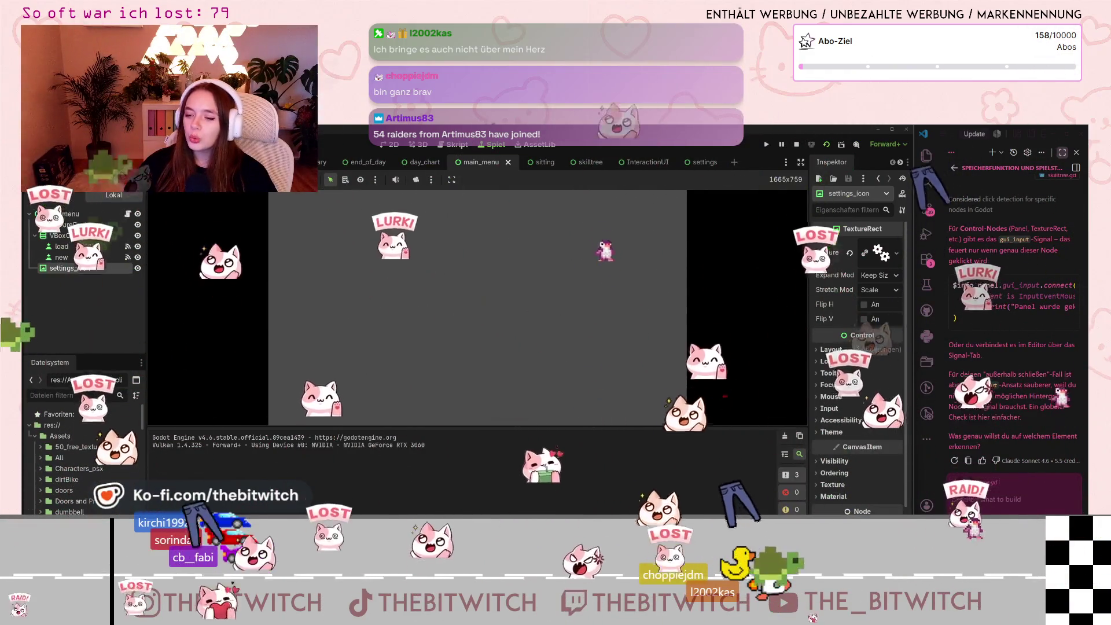
Step: Stop the running main_menu test and return to the main_menu.gd script
left_click(796, 145)
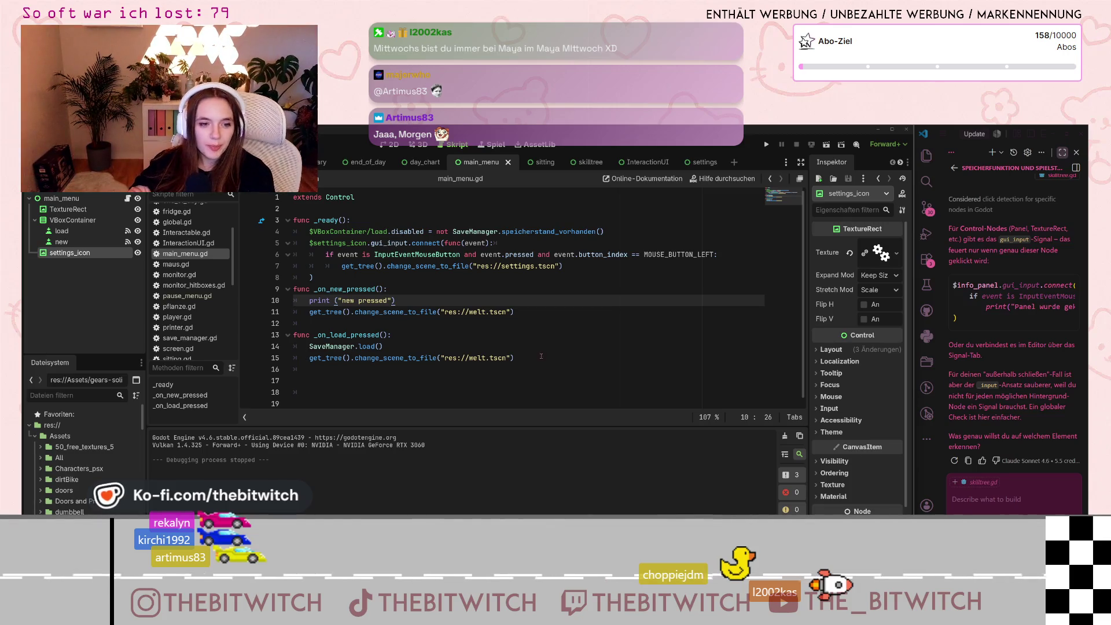
Step: Select the settings_icon click-handling lines in main_menu.gd
left_click(521, 371)
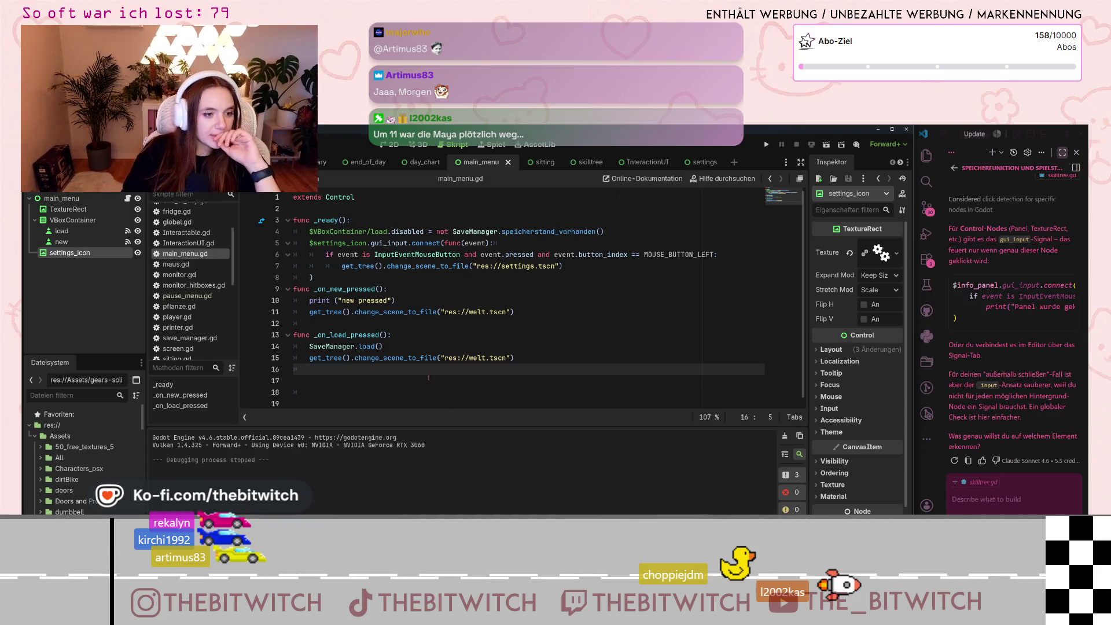
left_click_drag(562, 266, 305, 246)
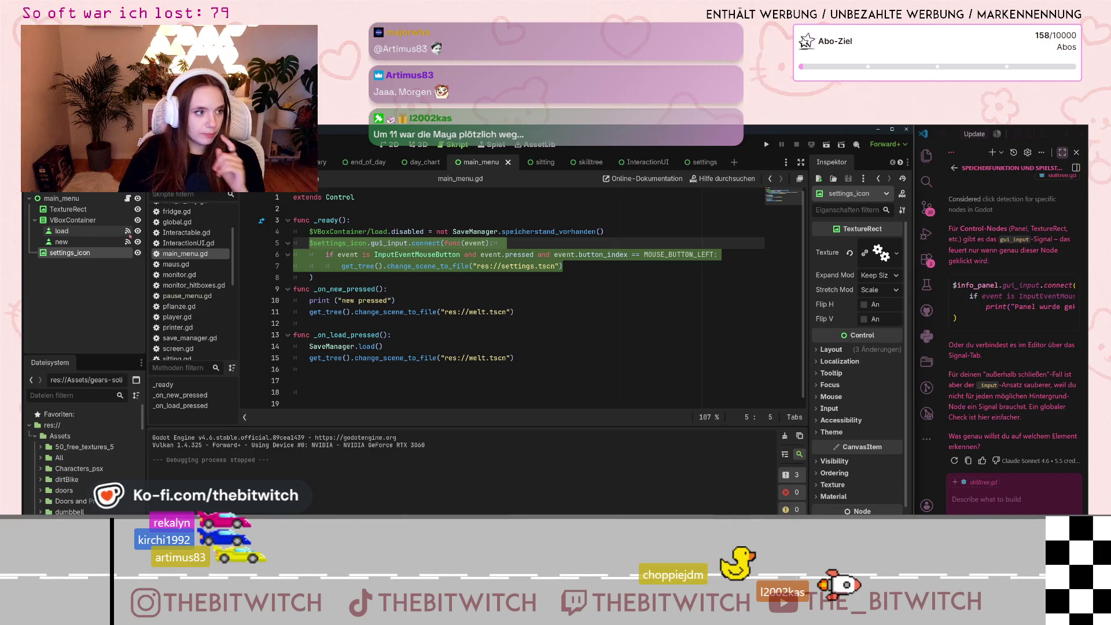
scroll(173, 292, "down", 5)
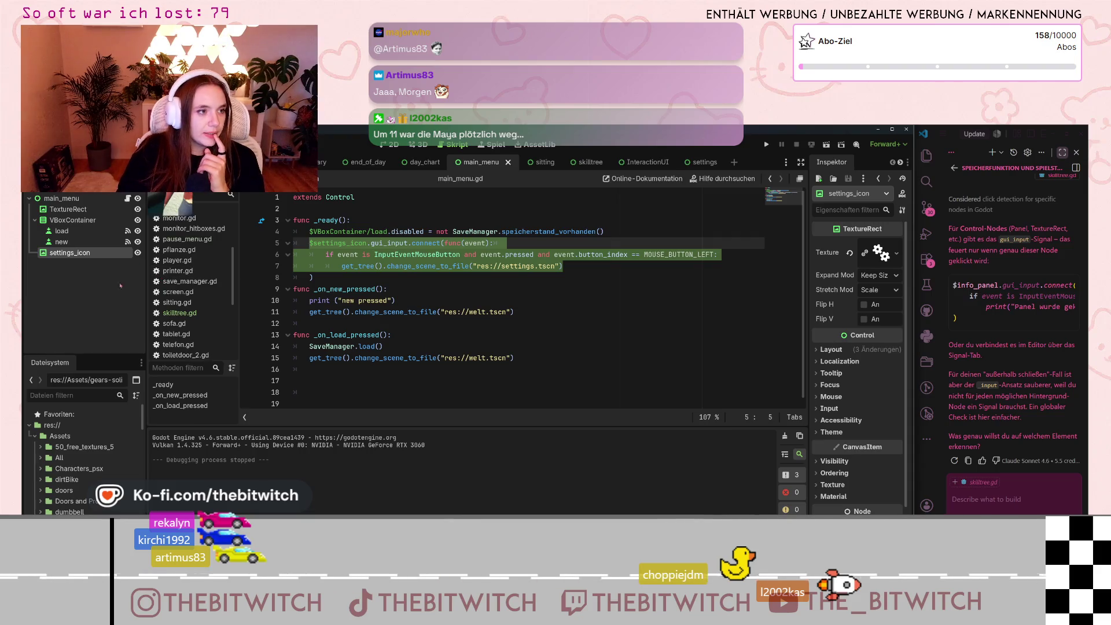
Step: Undo the accidental TextureRect2 paste under pause_menu and view the pause menu layout
key("ctrl+shift+Tab")
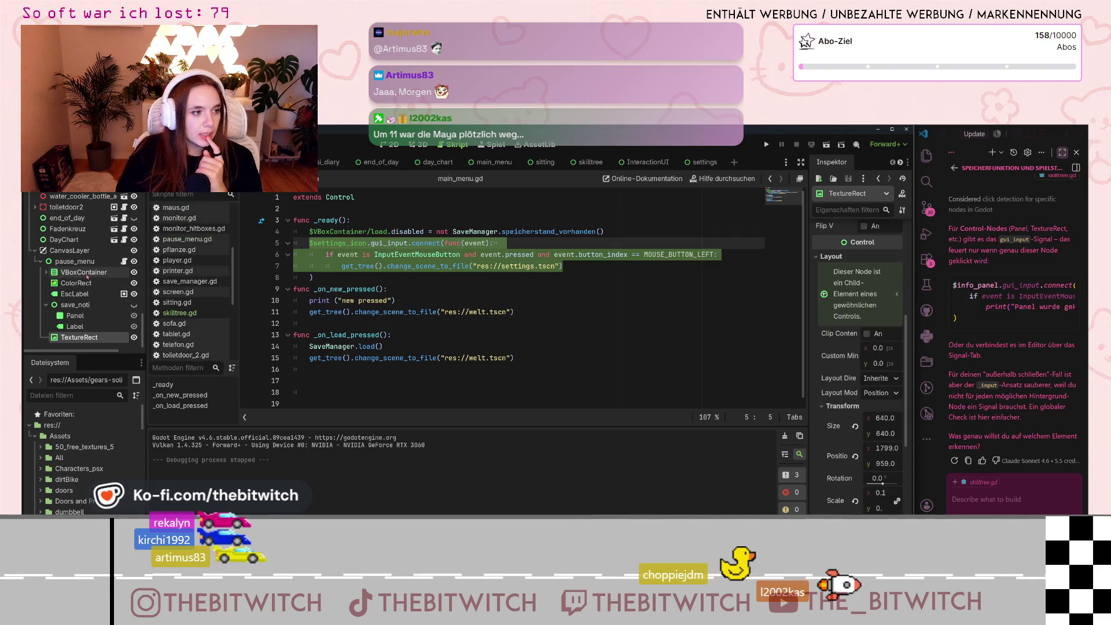
left_click(86, 273)
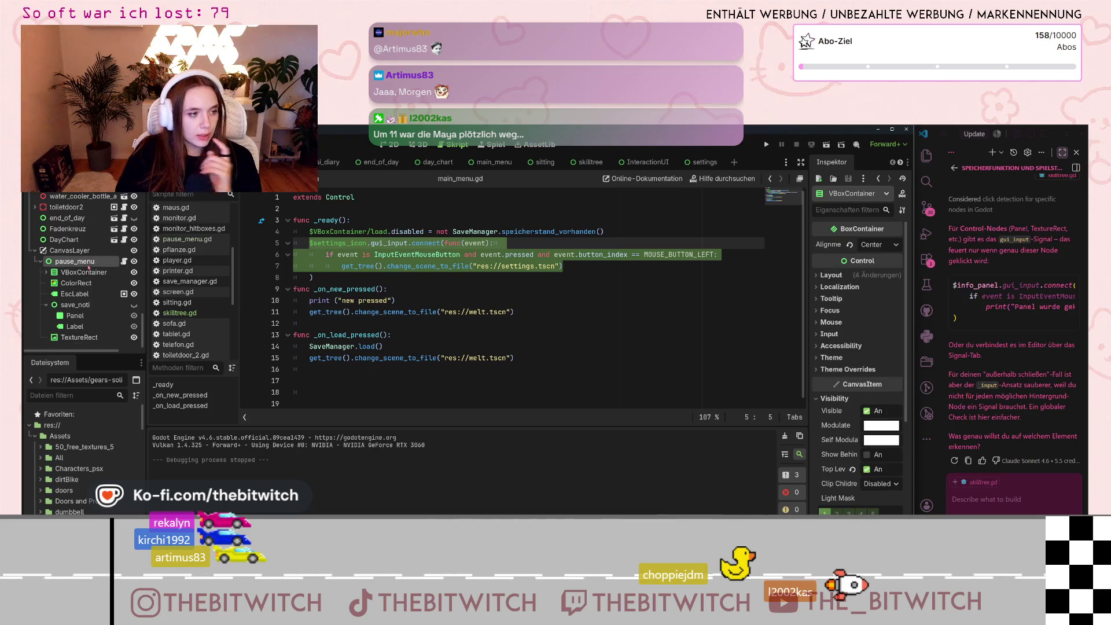
left_click(89, 265)
key("ctrl+v")
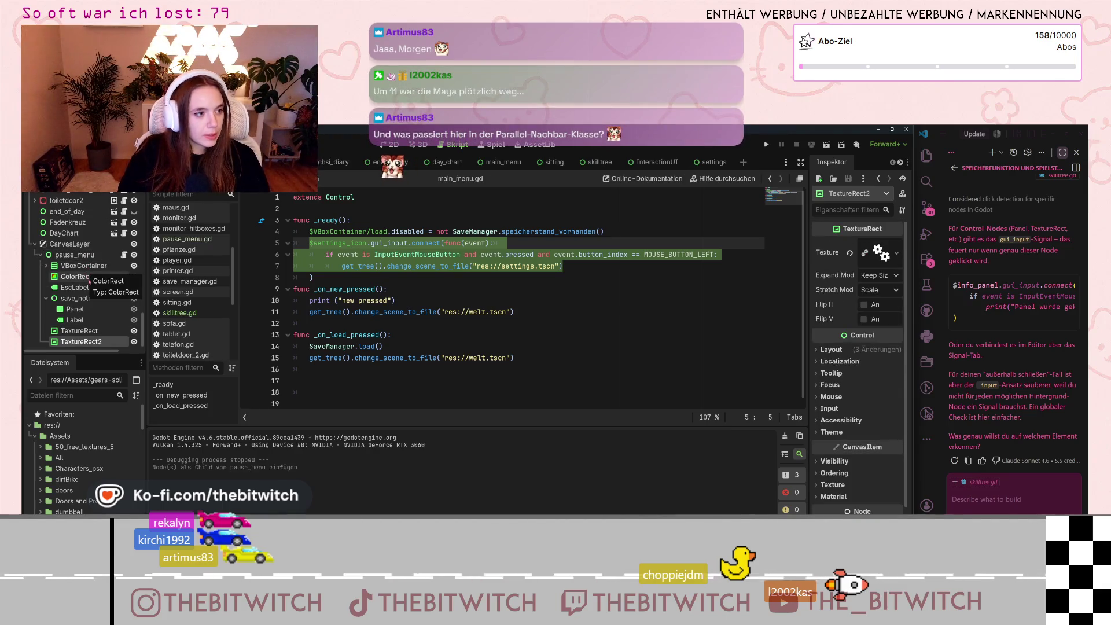
left_click(81, 330)
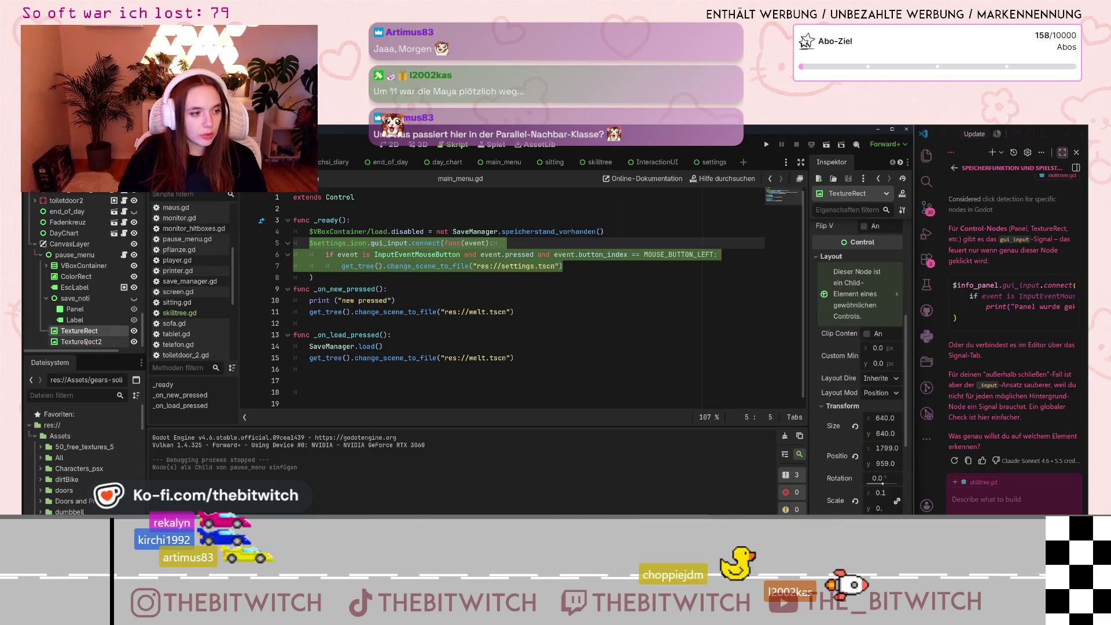
key("ctrl+z")
left_click(345, 255)
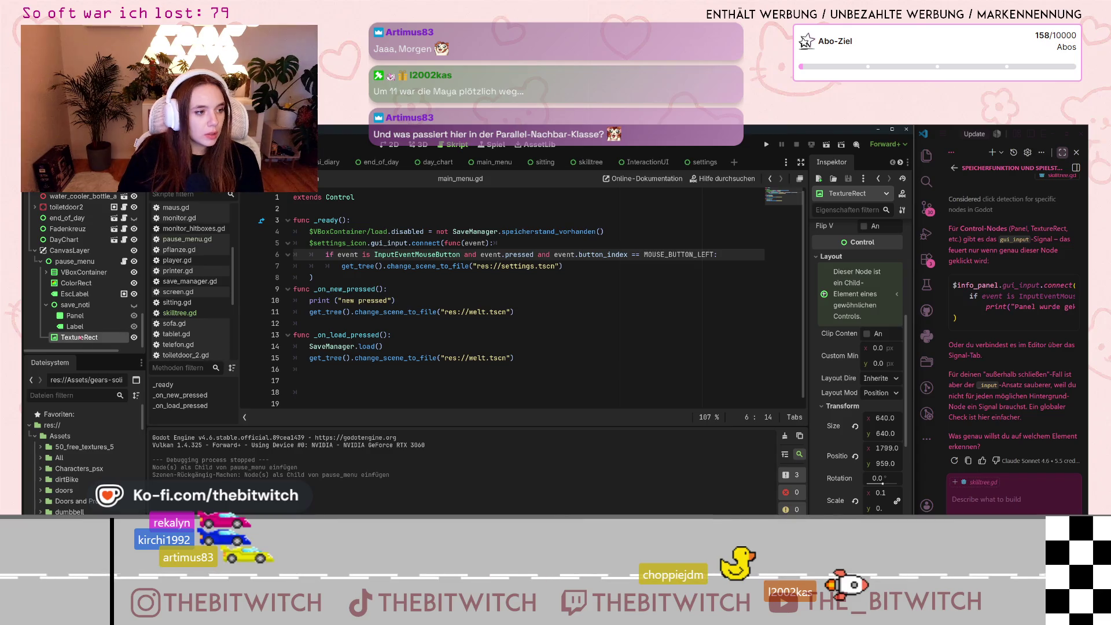
left_click(391, 144)
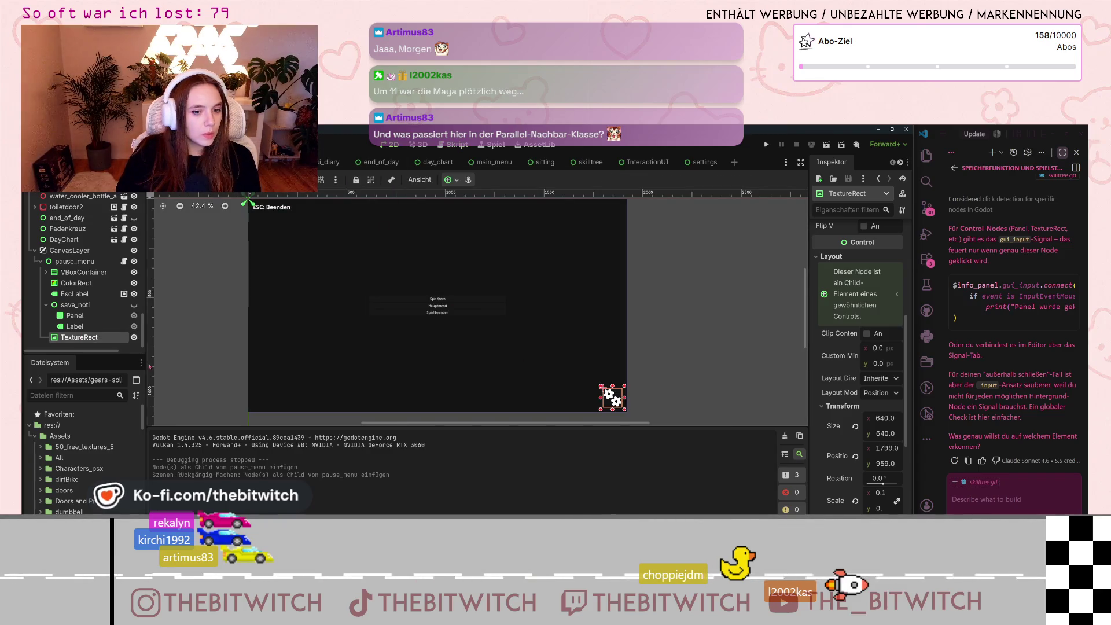
Step: Rename the pause menu's gear TextureRect node to settings_icon and save the scene
double_click(99, 335)
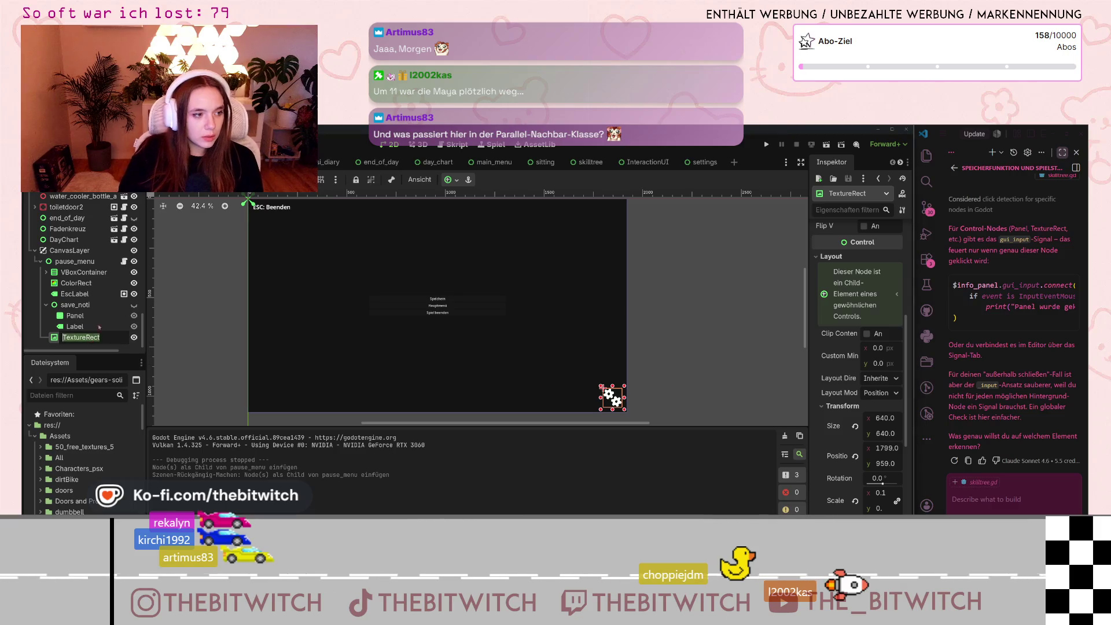
type("settings_")
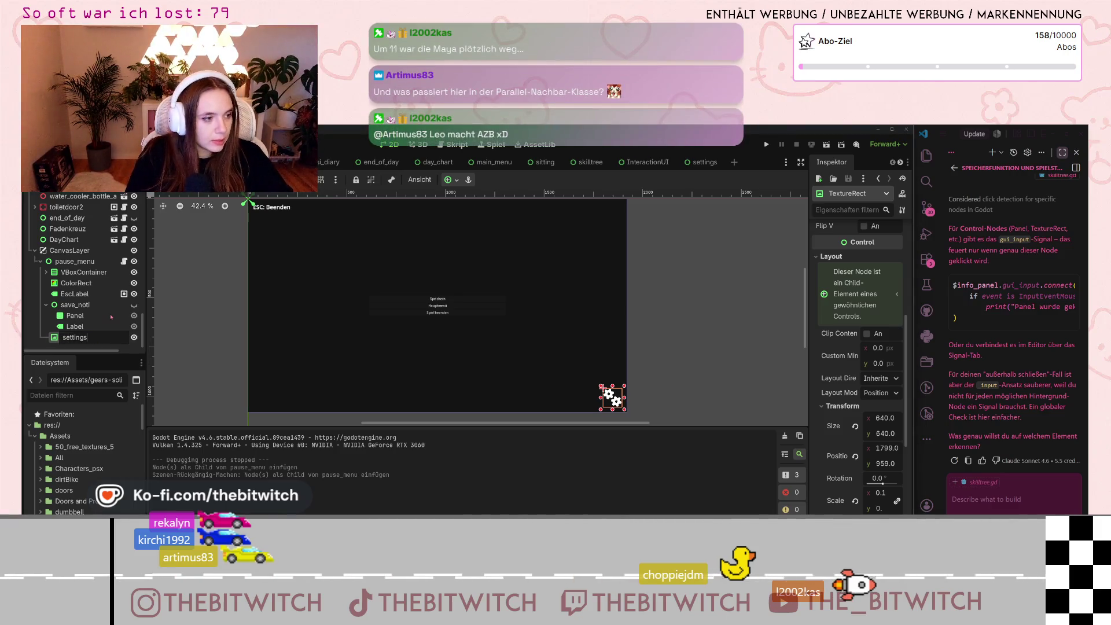
type("icon")
key("Return")
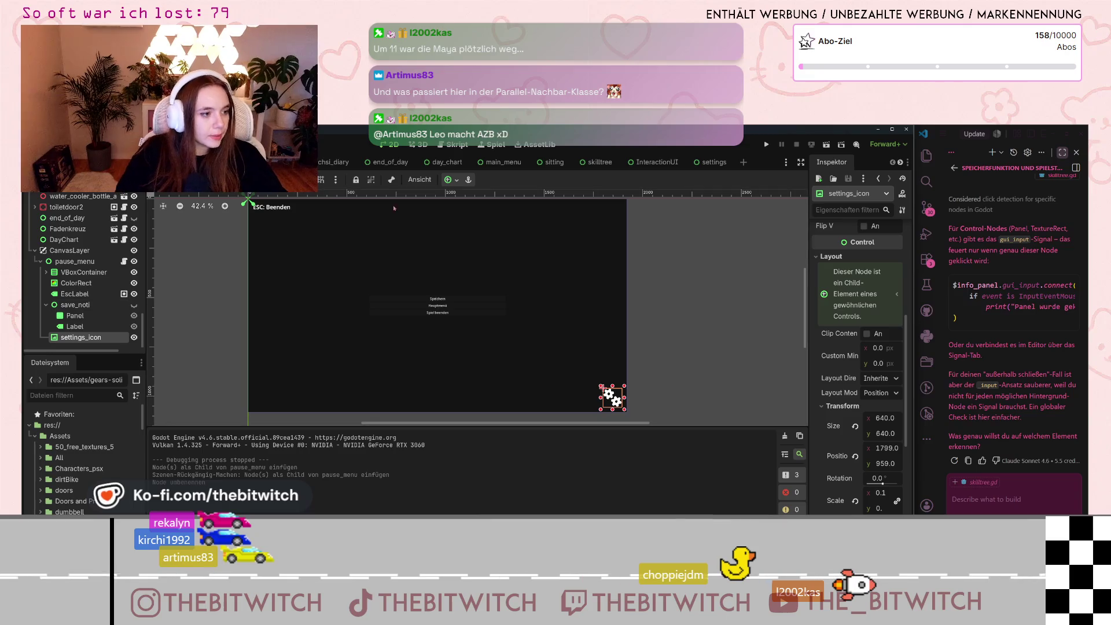
left_click(446, 146)
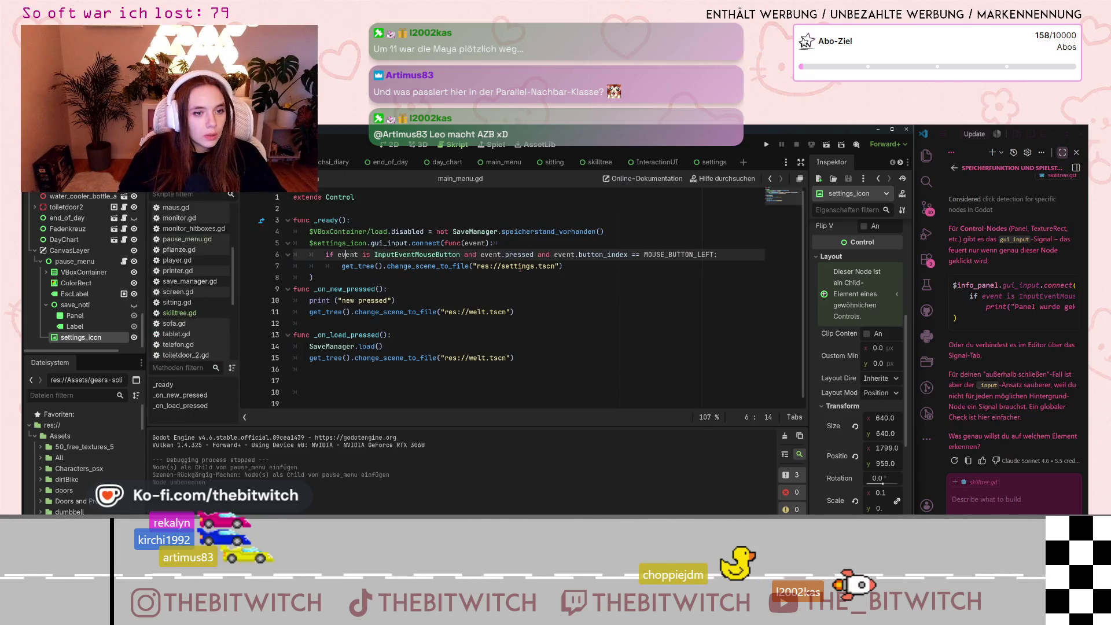
left_click(646, 320)
key("ctrl+s")
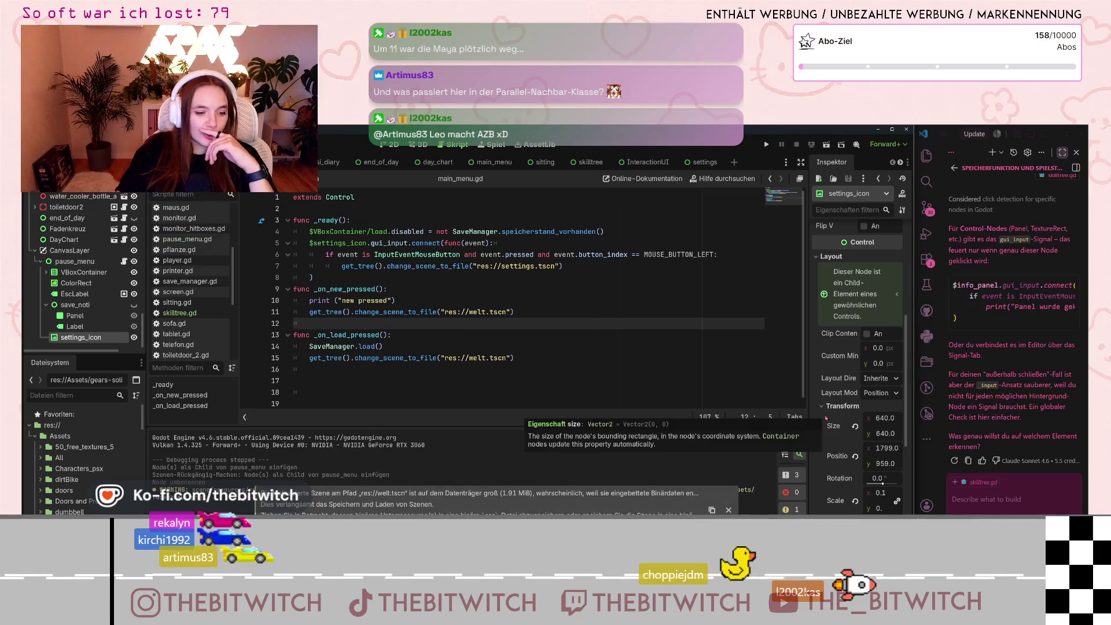
Step: Run the game, start Neuer Spielstand, and sleep on the couch to end the day
left_click(767, 145)
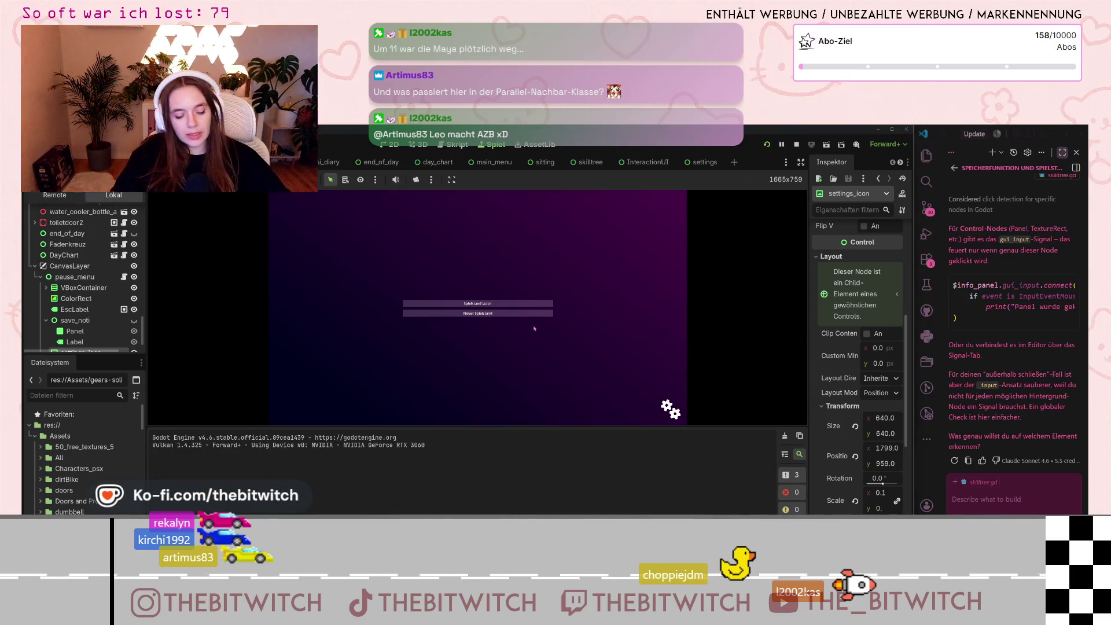
left_click(496, 315)
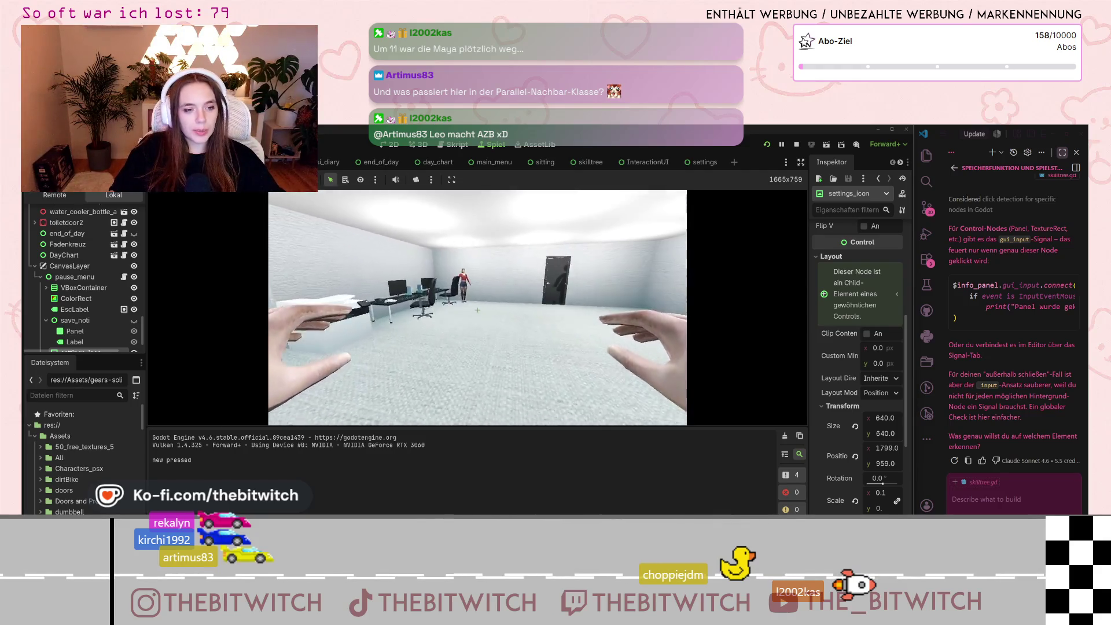
key("w")
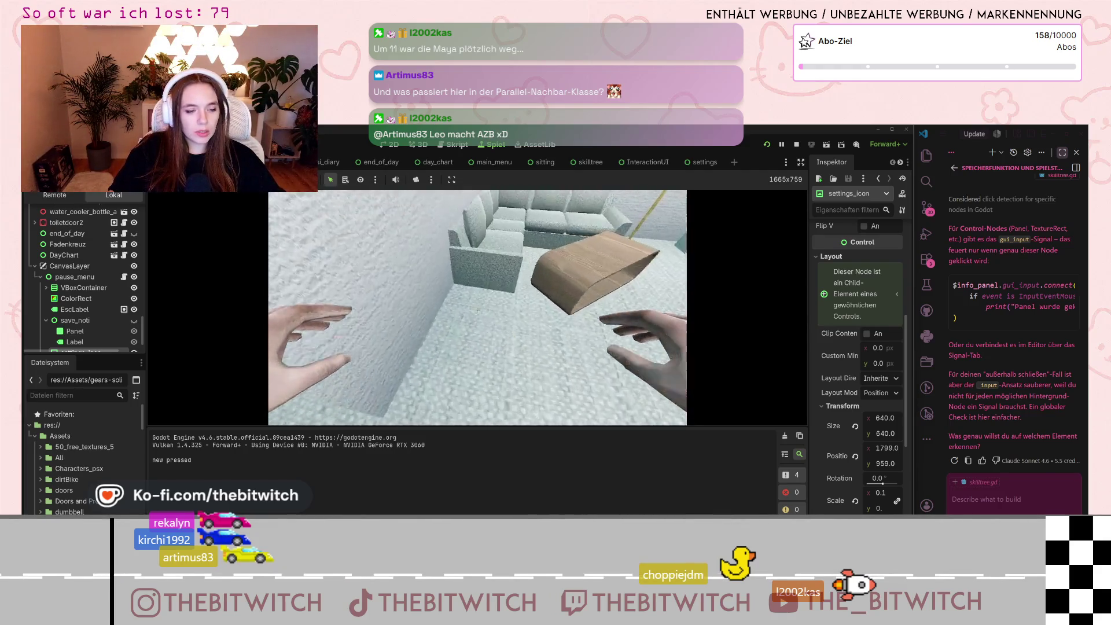
key("e")
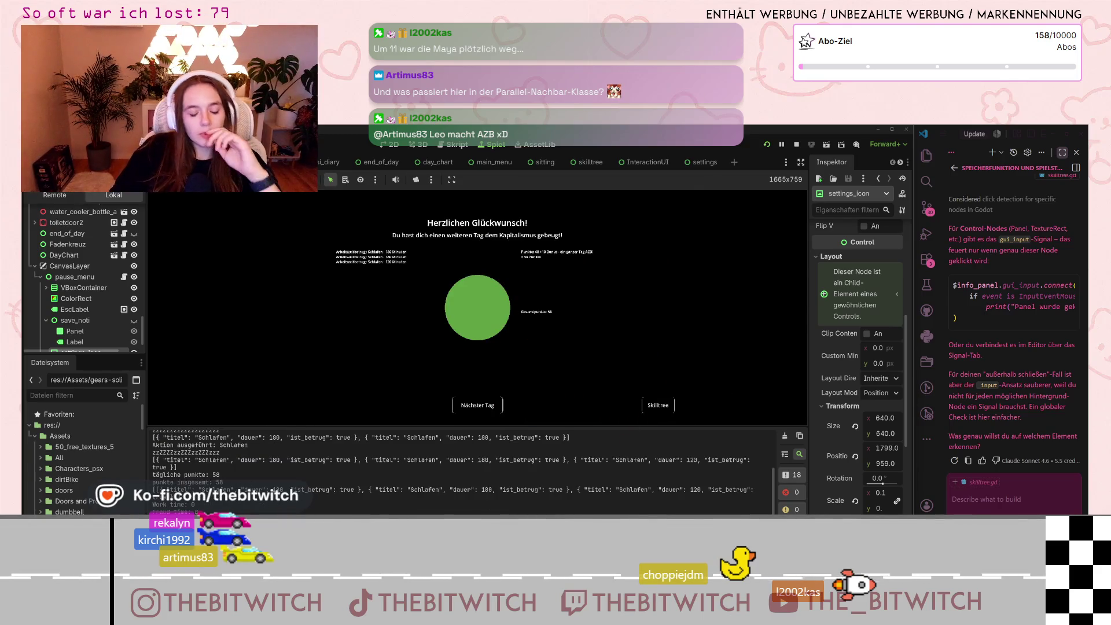
Step: Try the Gute Nacht skill in the Skilltree, then go back to the game's main menu
left_click(650, 407)
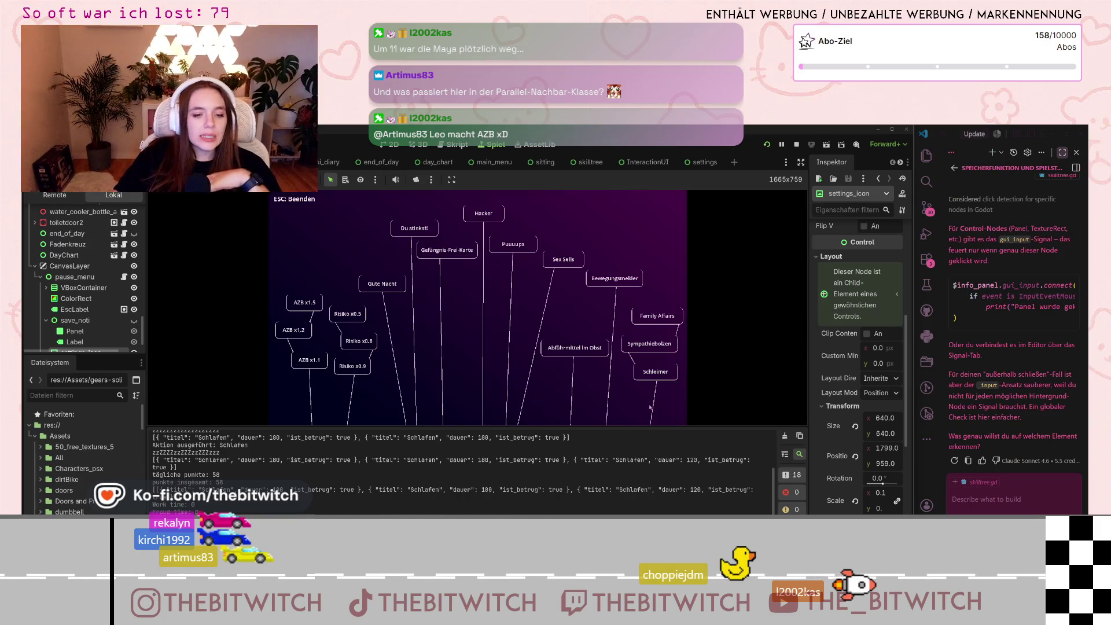
left_click(573, 350)
left_click(607, 404)
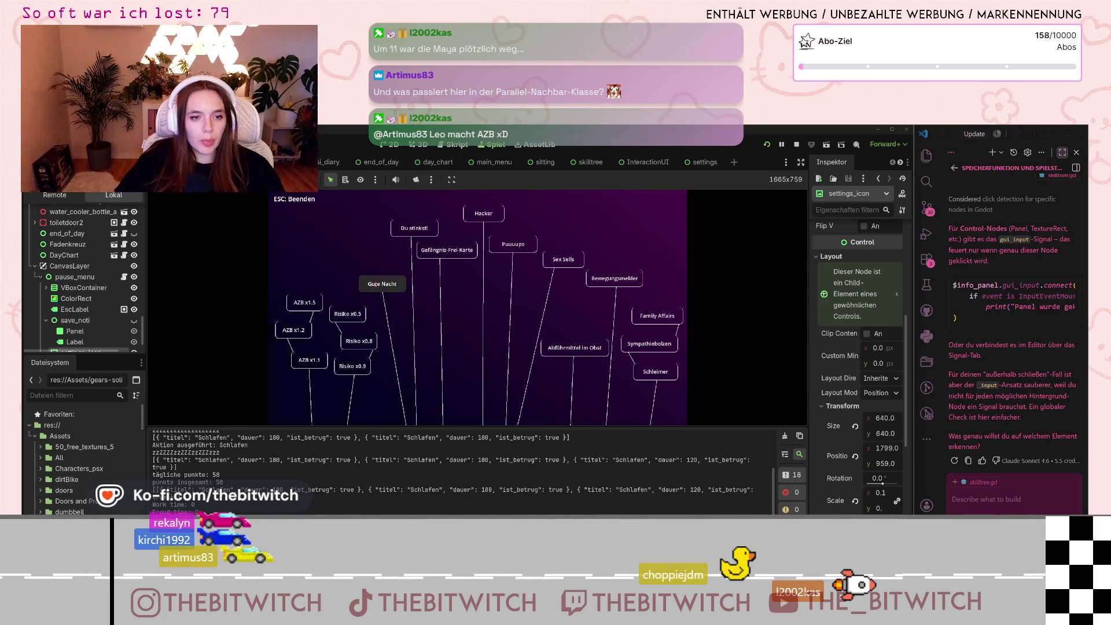
left_click(440, 266)
left_click(474, 312)
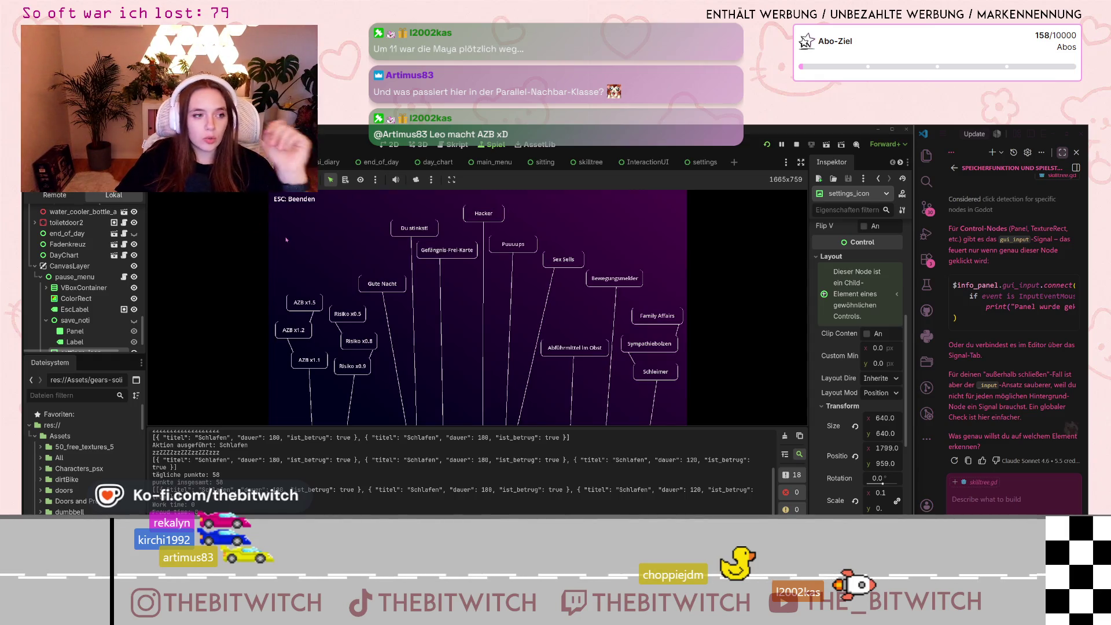
left_click(286, 239)
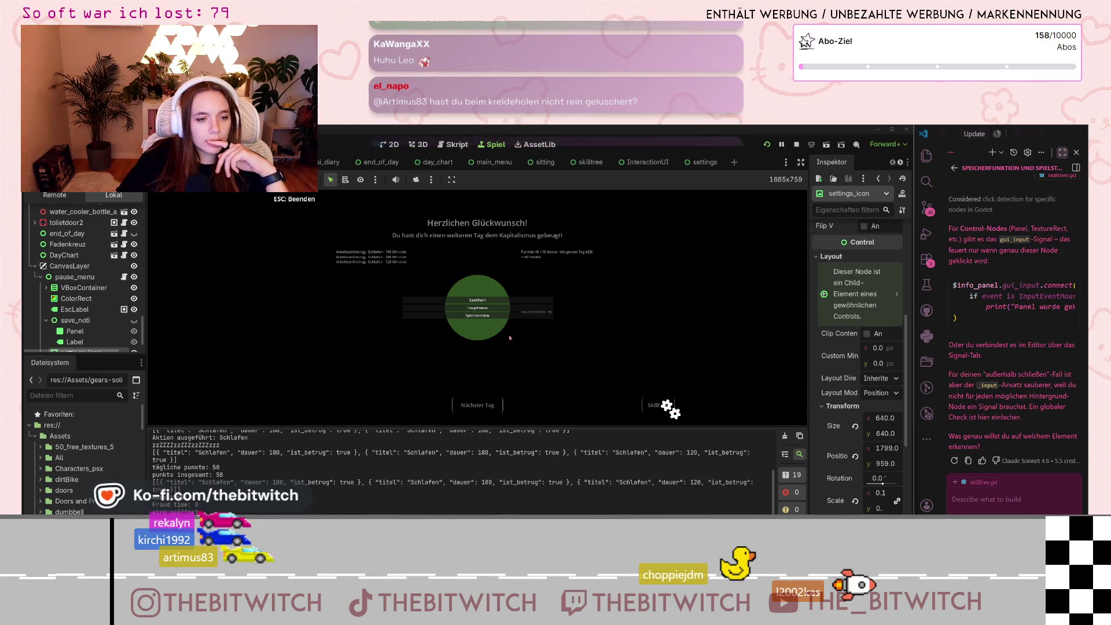
left_click(475, 308)
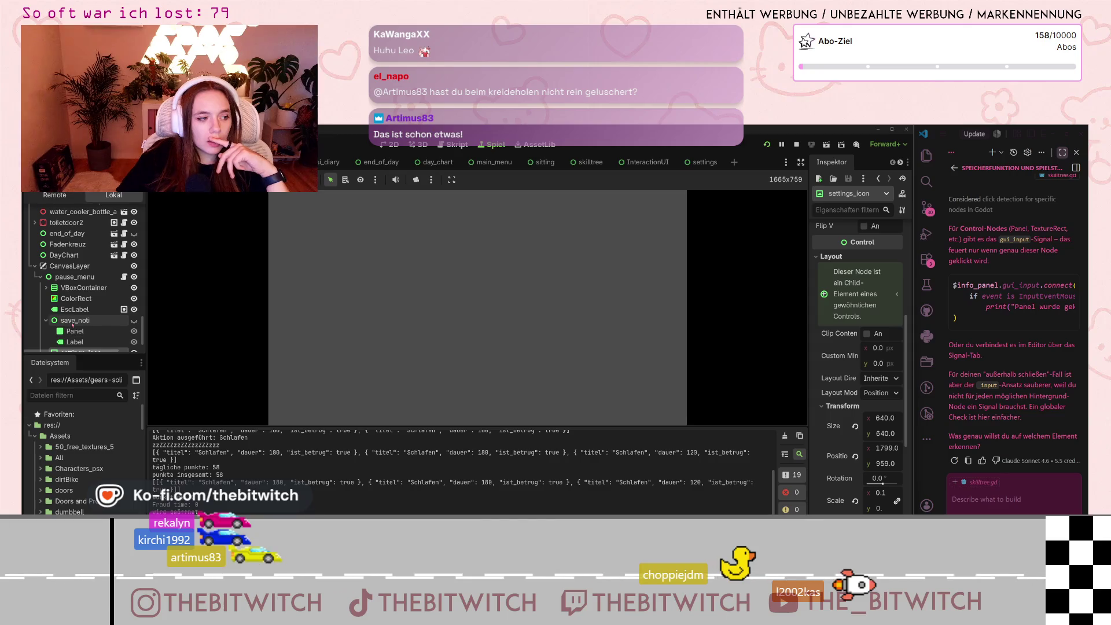
scroll(76, 307, "down", 1)
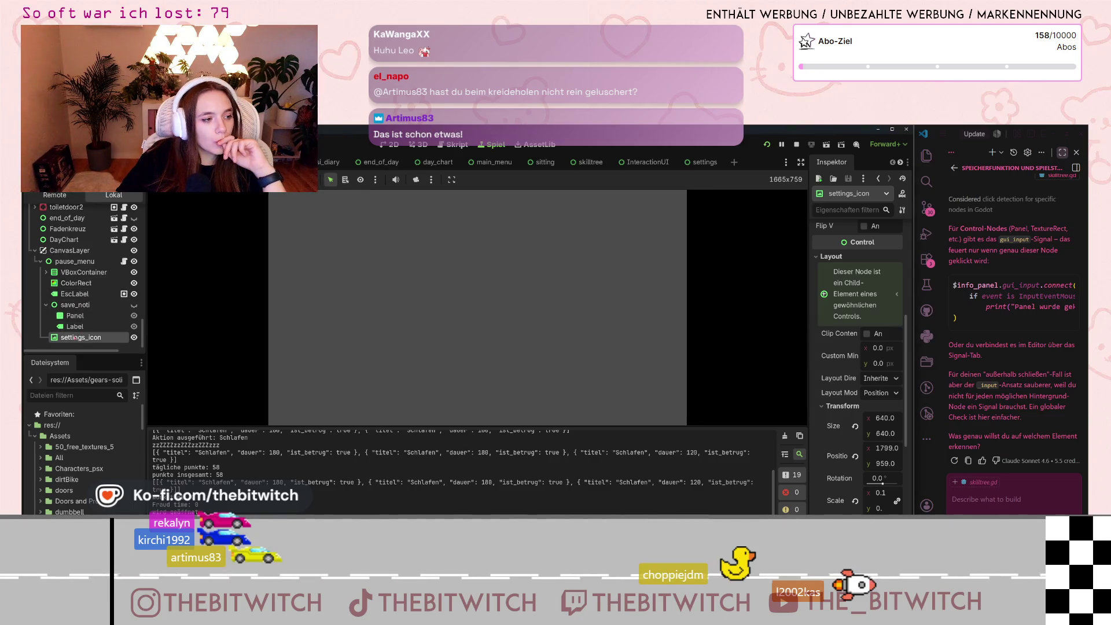
Step: Review the settings_icon click handler code in main_menu.gd
left_click(455, 145)
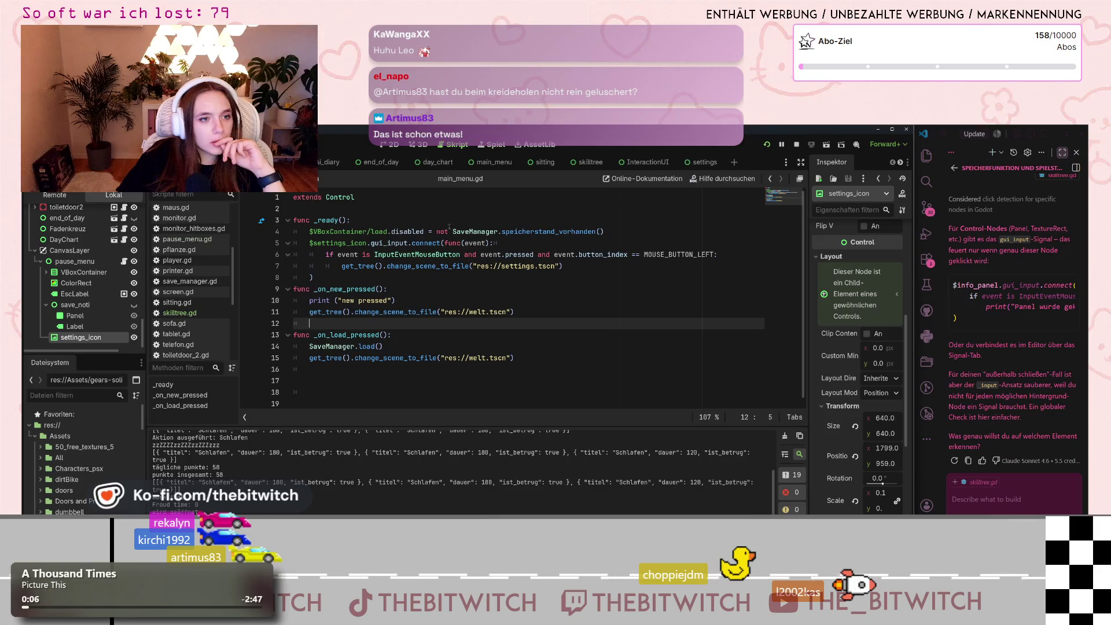
left_click(294, 255)
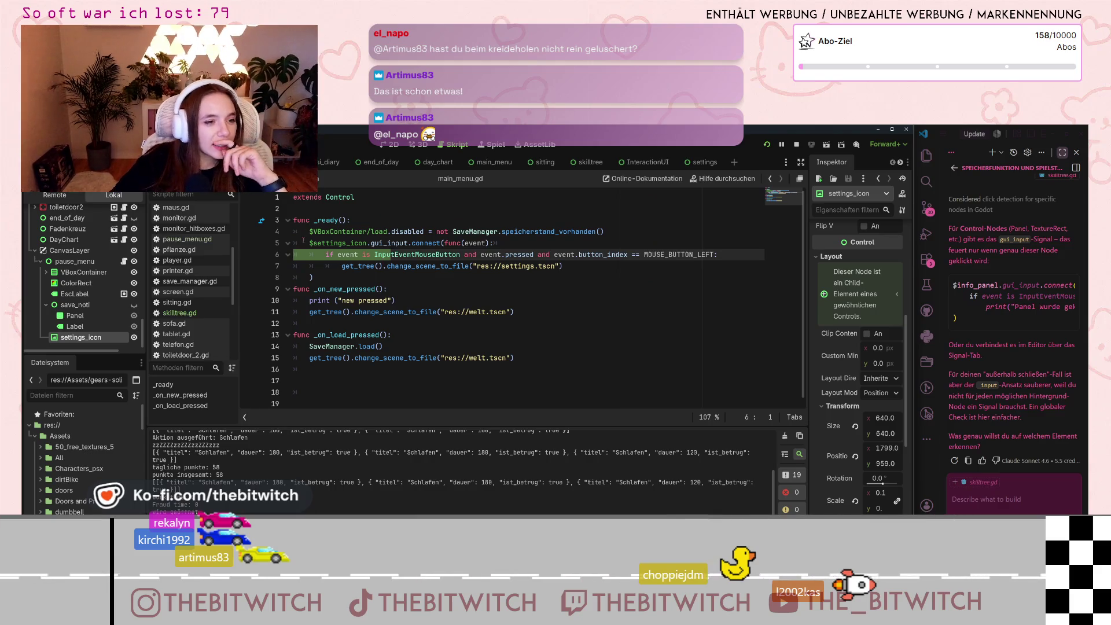
left_click(370, 255)
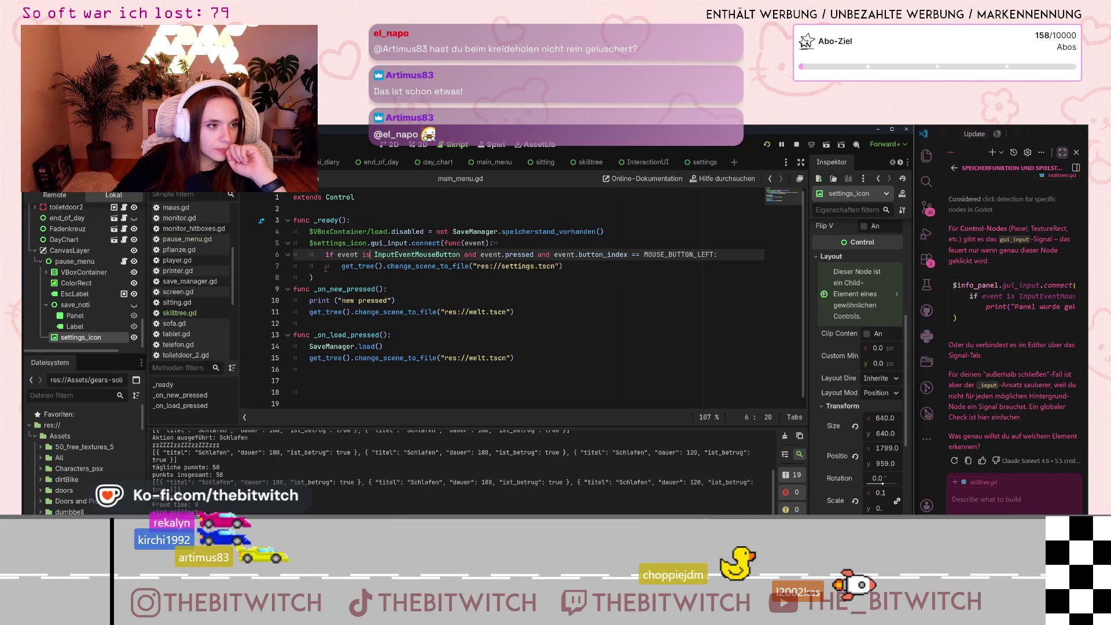
mouse_move(352, 267)
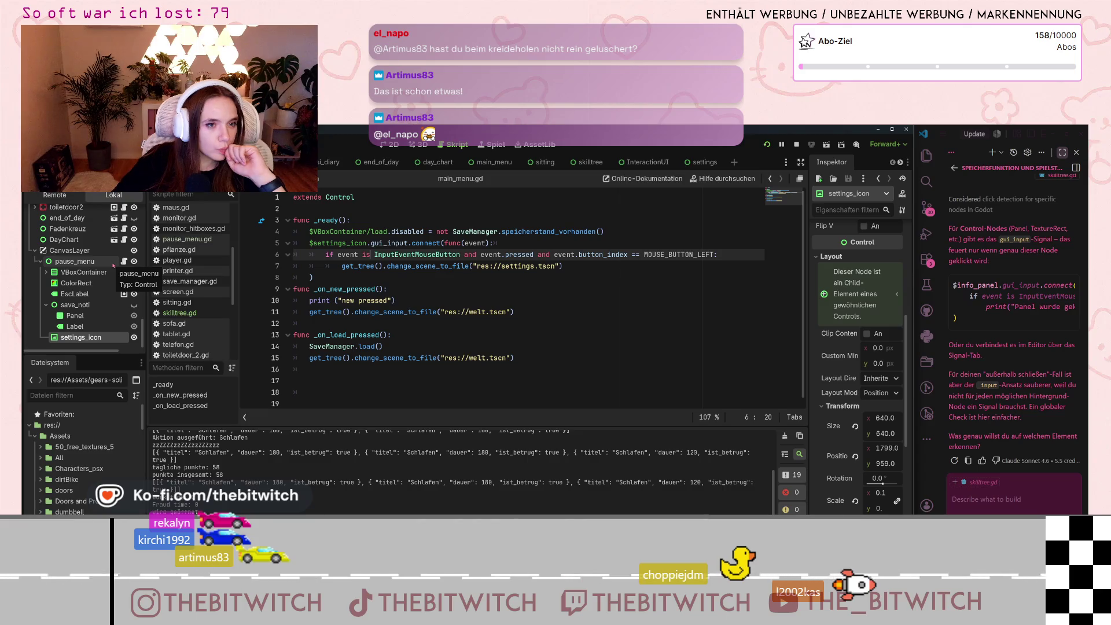
left_click(190, 239)
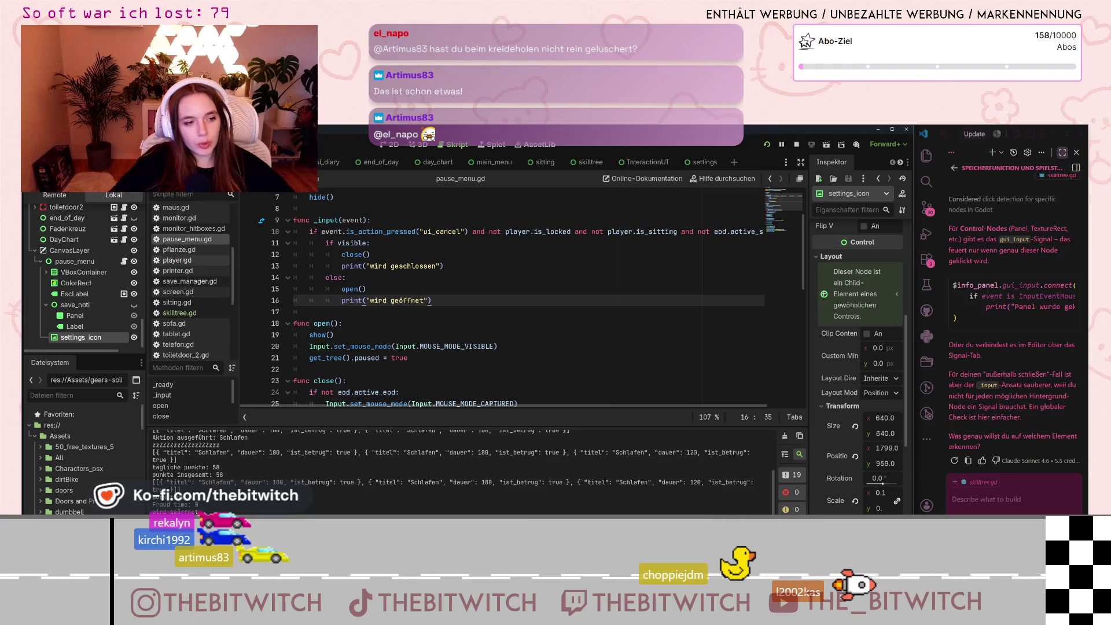
scroll(185, 260, "up", 2)
left_click(196, 254)
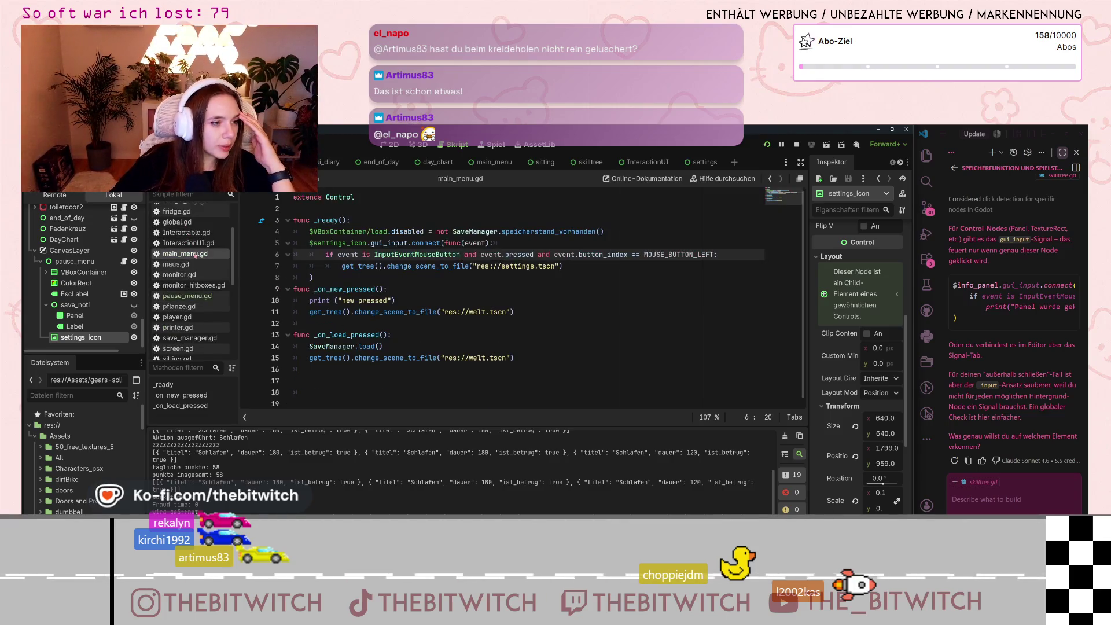
scroll(193, 315, "down", 3)
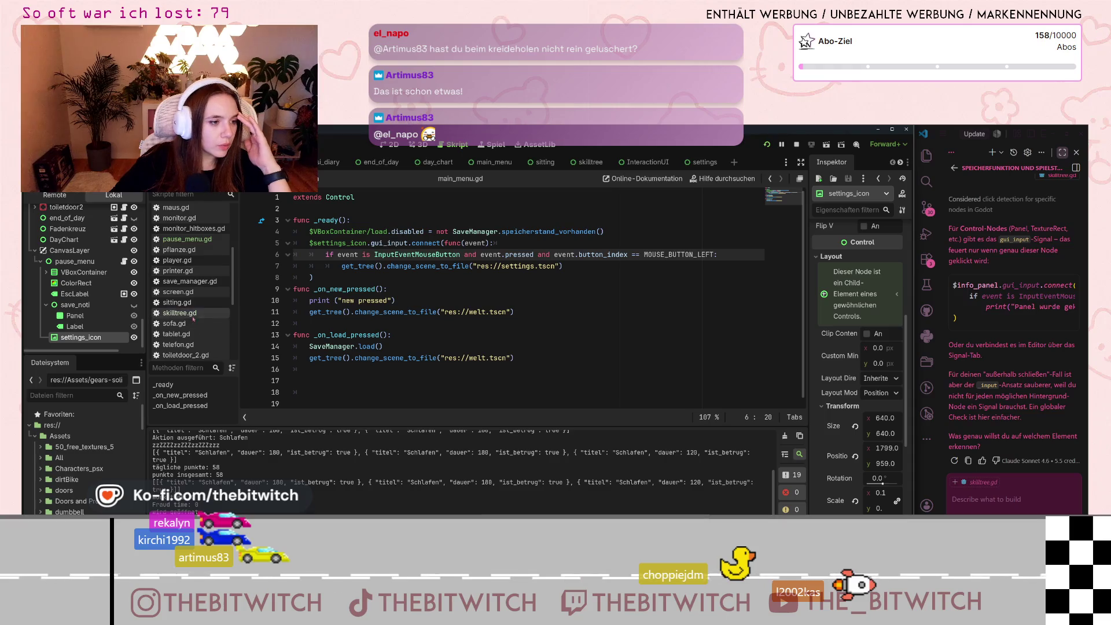
scroll(191, 309, "down", 3)
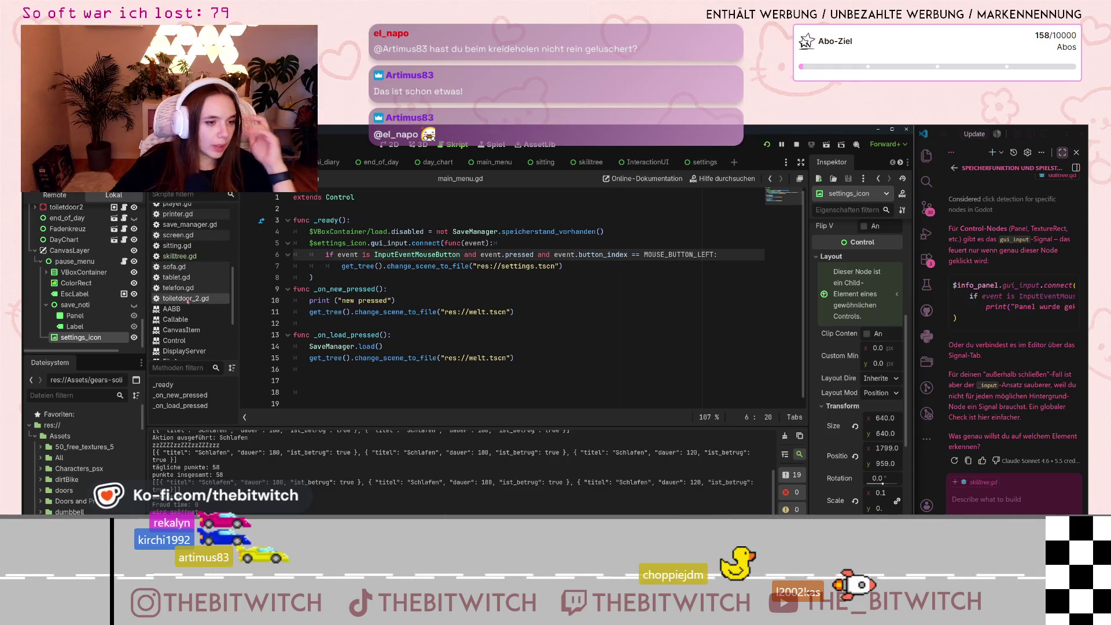
scroll(187, 301, "up", 3)
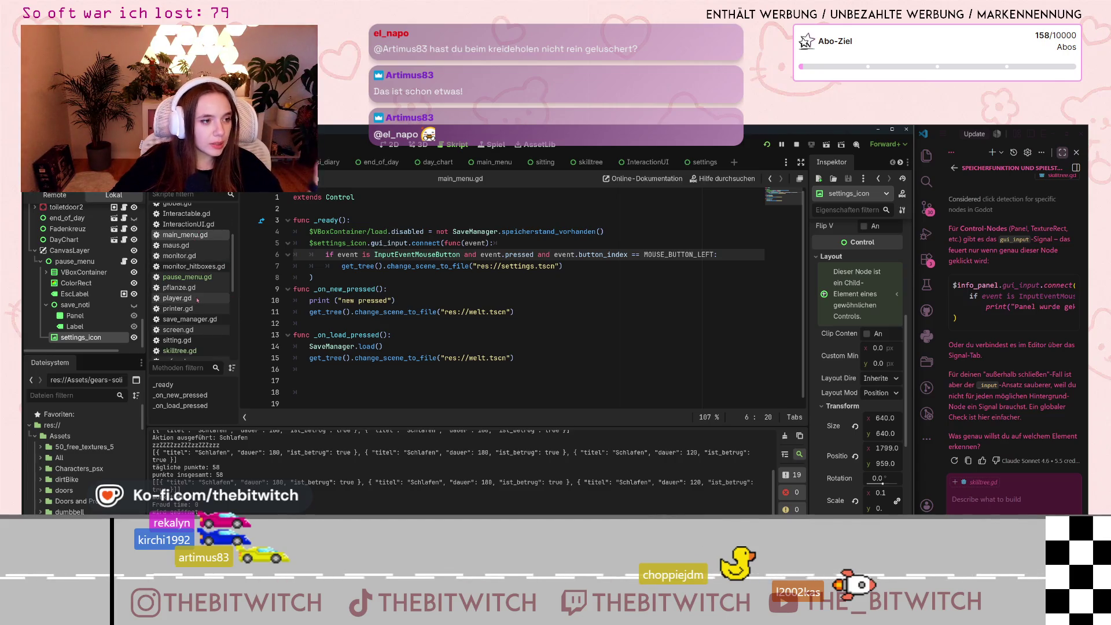
Step: Show pause_menu.gd from the top, caret placed after hide() in _ready
left_click(191, 279)
scroll(287, 317, "down", 4)
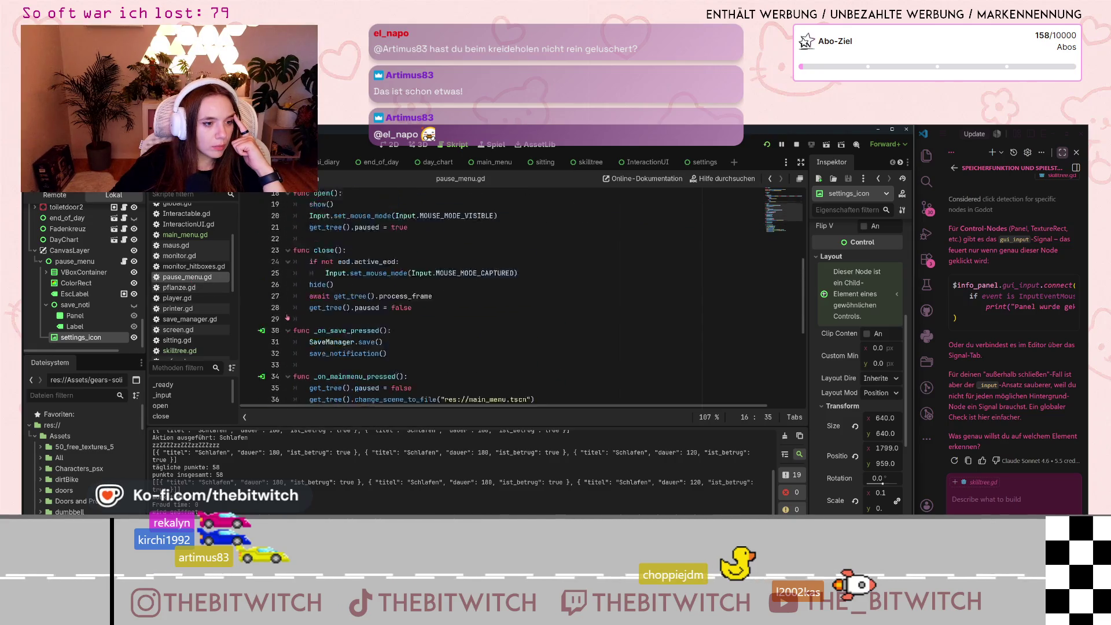
scroll(287, 317, "up", 6)
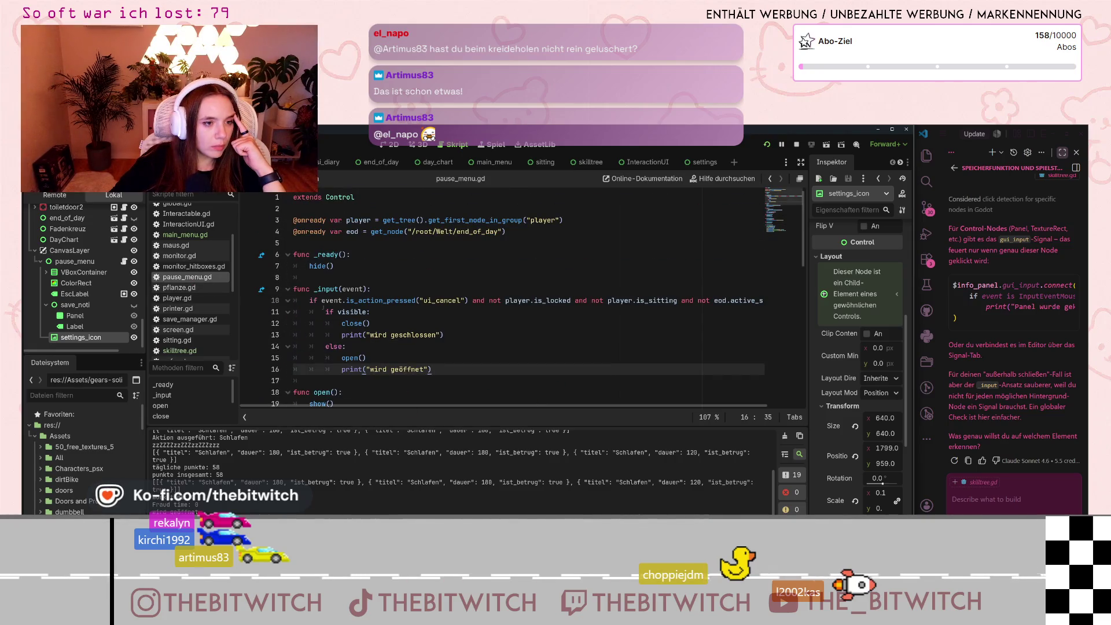
left_click(419, 268)
Step: Paste the settings_icon gui_input.connect block after hide(), add the closing ')' line, and save
key("Return")
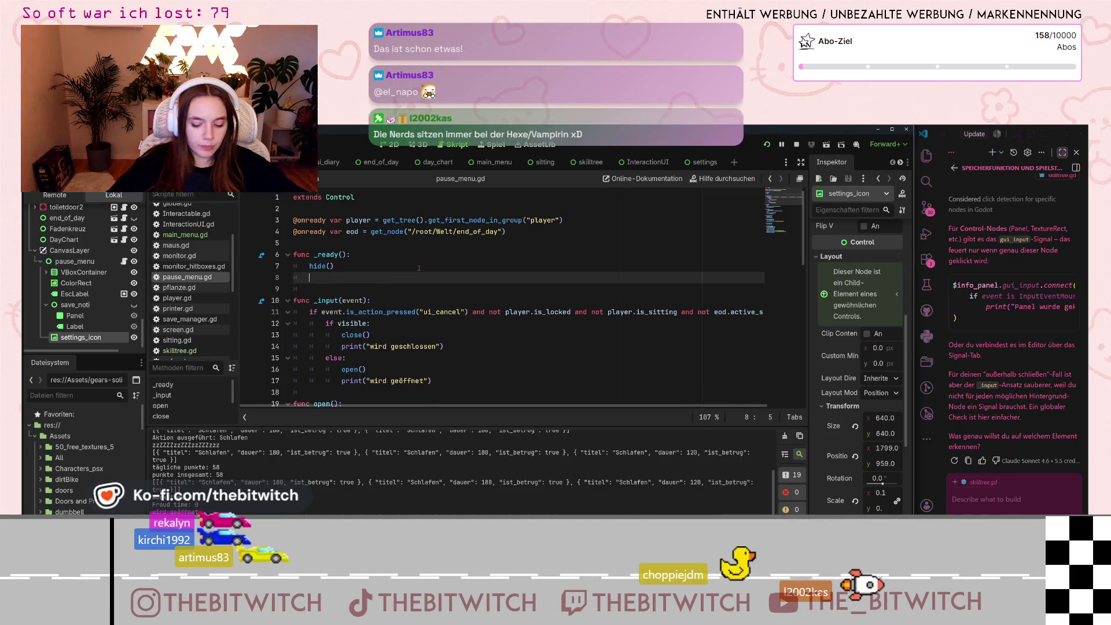
type("$settings_icon.gui_input.connect(func(event): \t\tif event is InputEventMouseButton and event.pressed and event.button_index == MOUSE_BUTTON_LEFT: \t\t\tget_tree().change_scene_to_file(\"res://settings.tscn\")")
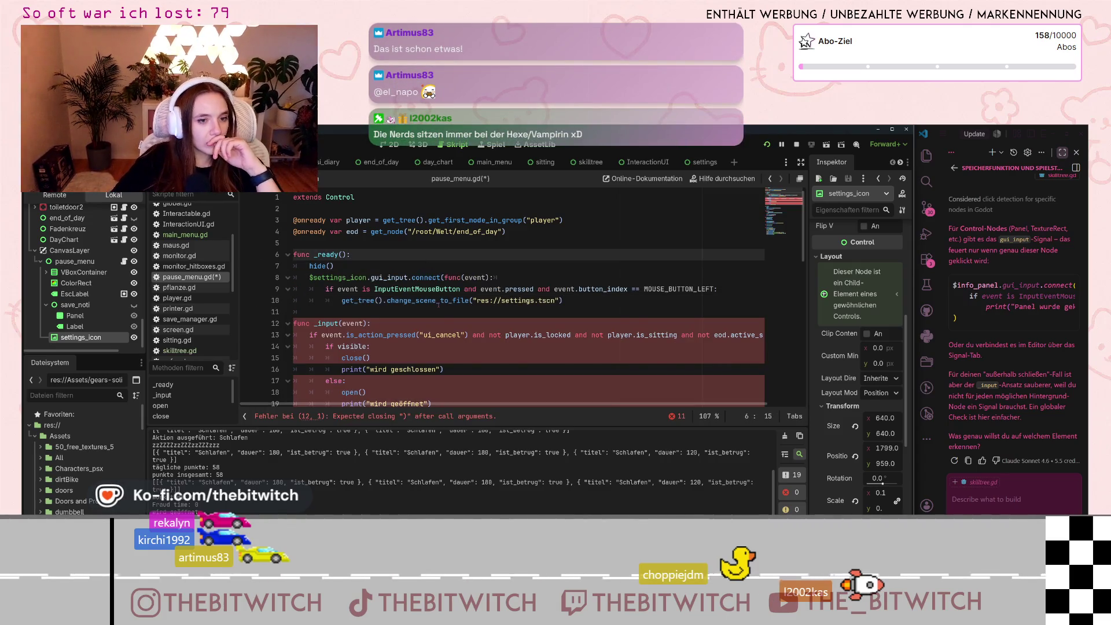
left_click(311, 311)
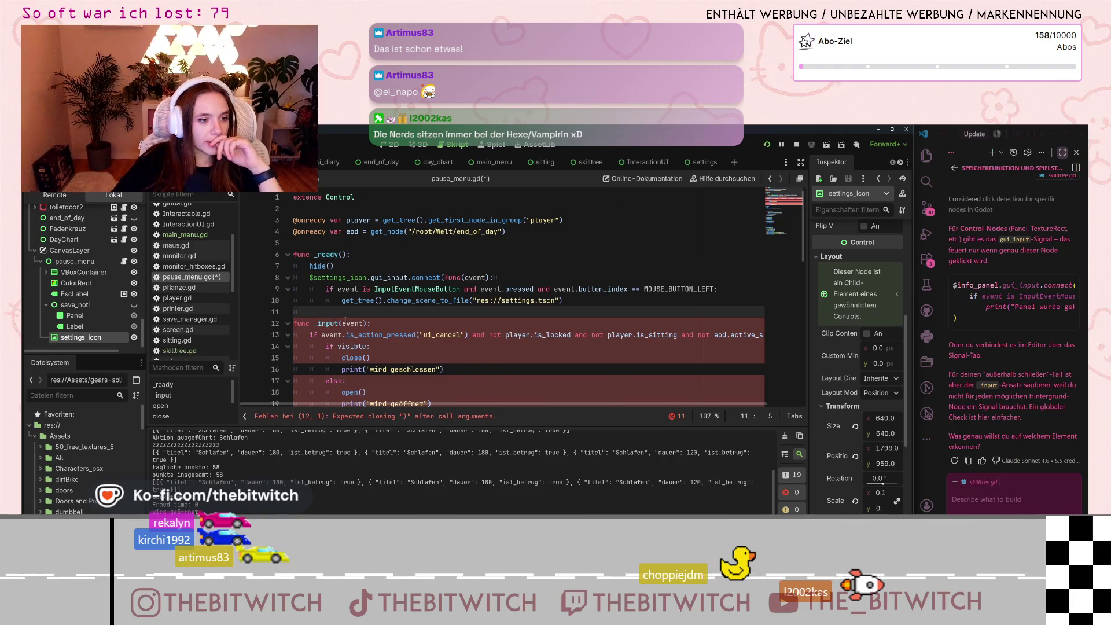
type(")")
key("Return")
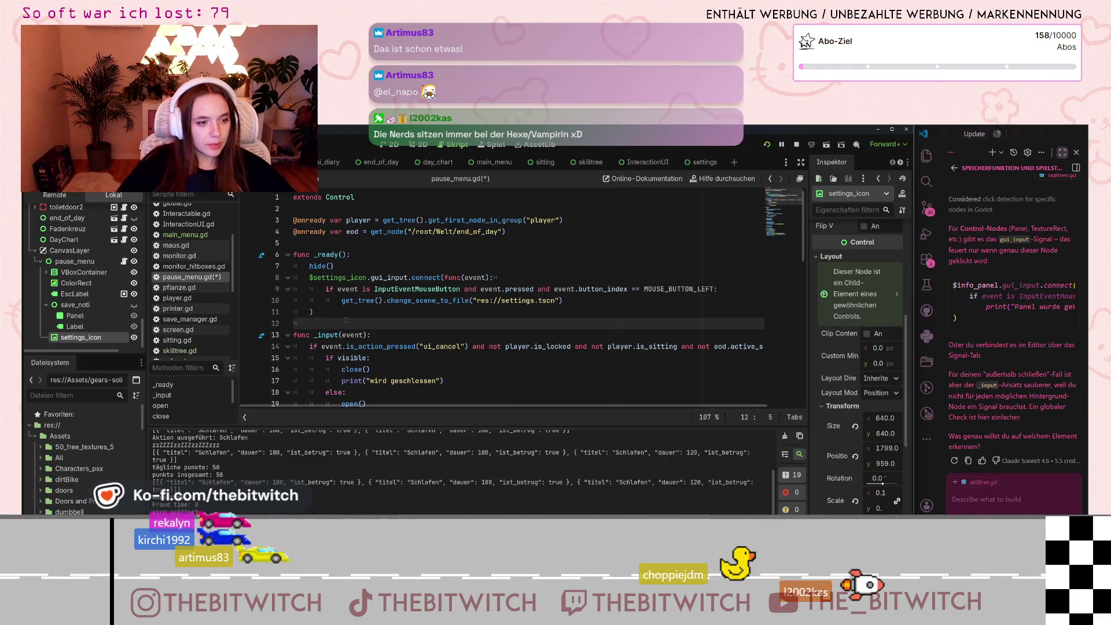
key("ctrl+s")
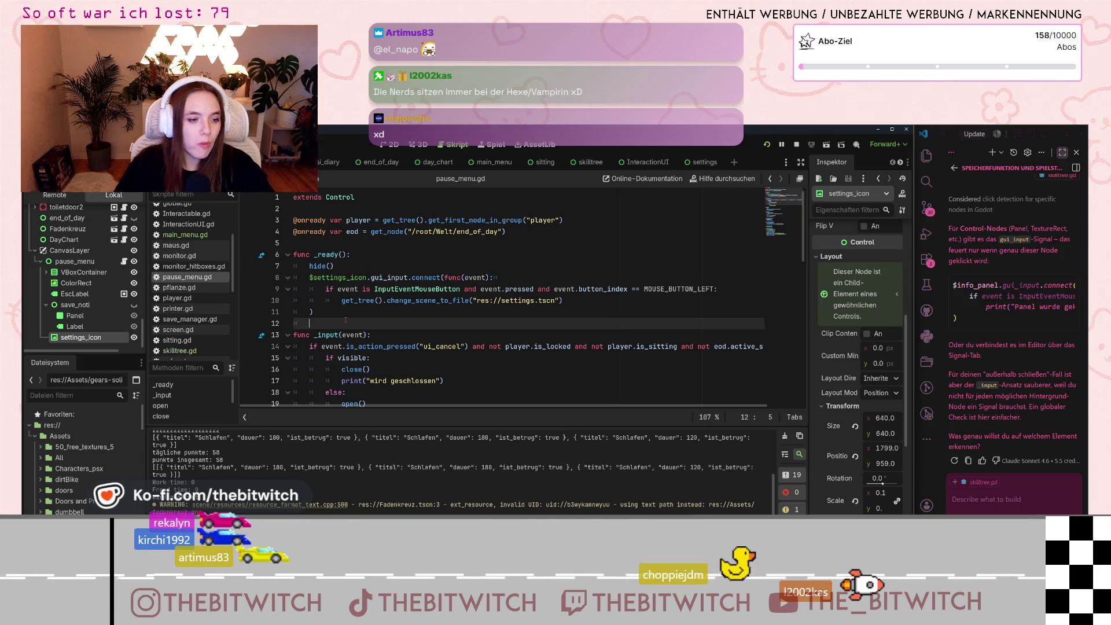
Step: Relaunch the game, pause with Esc, and use the gear icon to load the grey settings scene
left_click(486, 221)
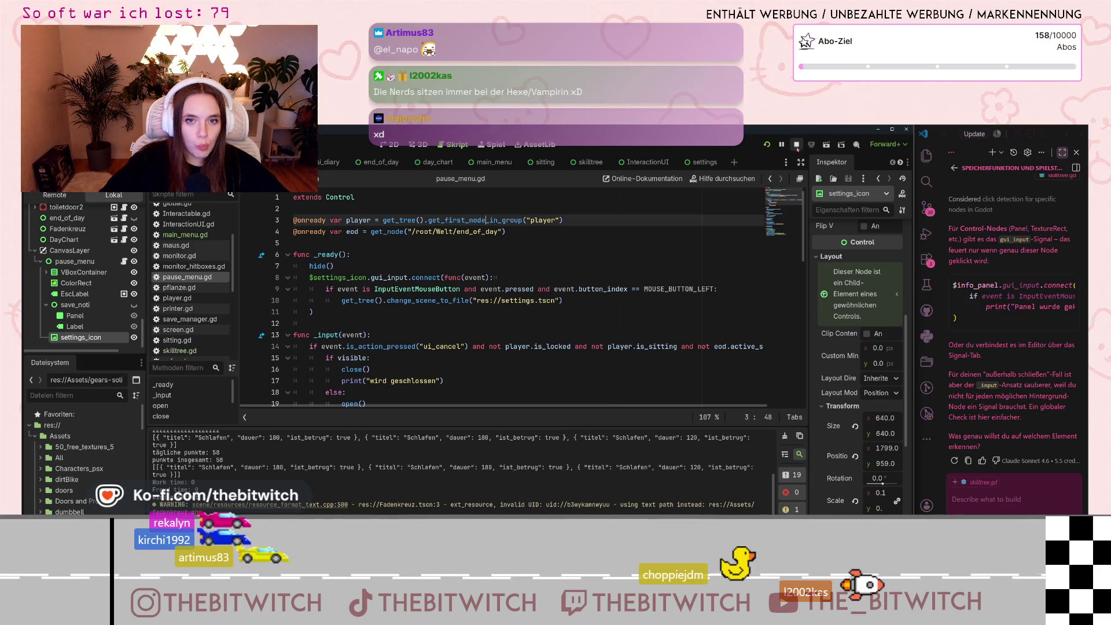
left_click(829, 149)
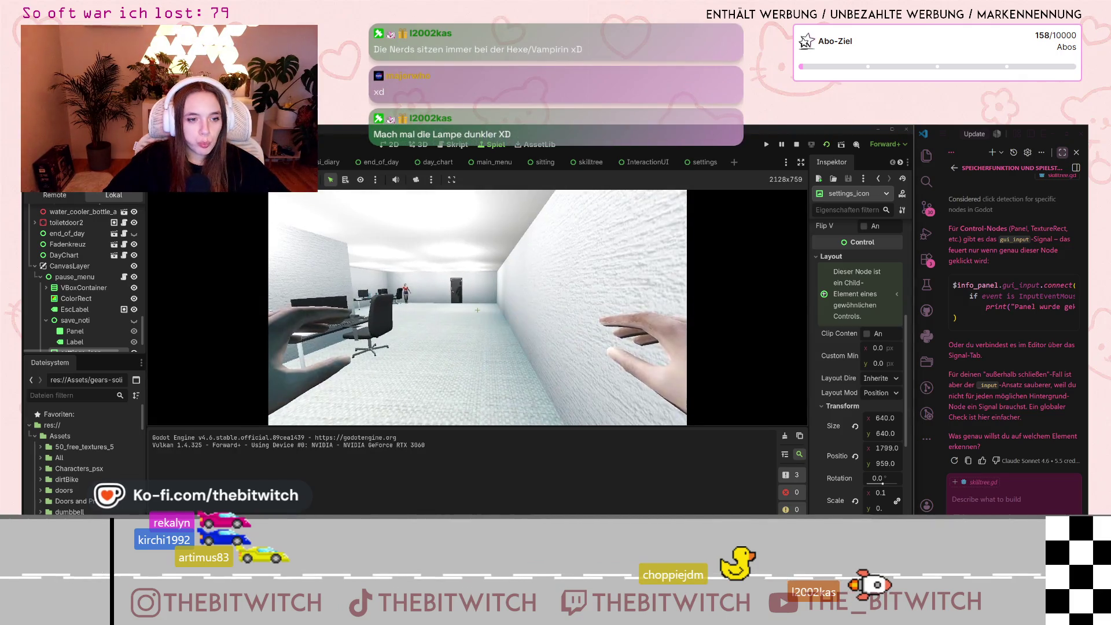
key("Escape")
left_click(478, 309)
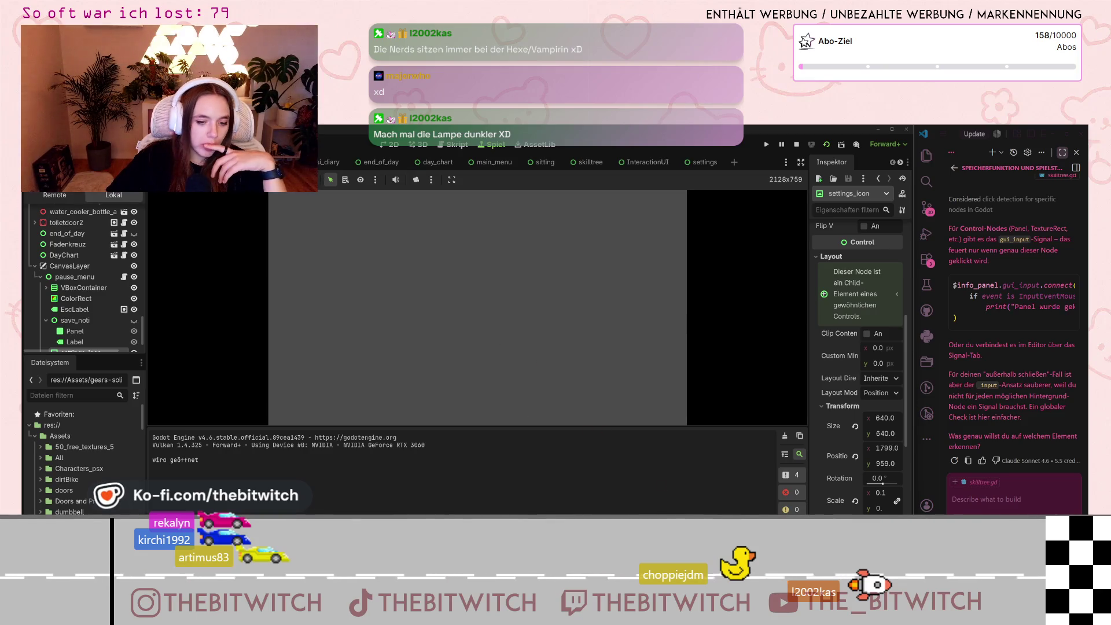
key("alt+Tab")
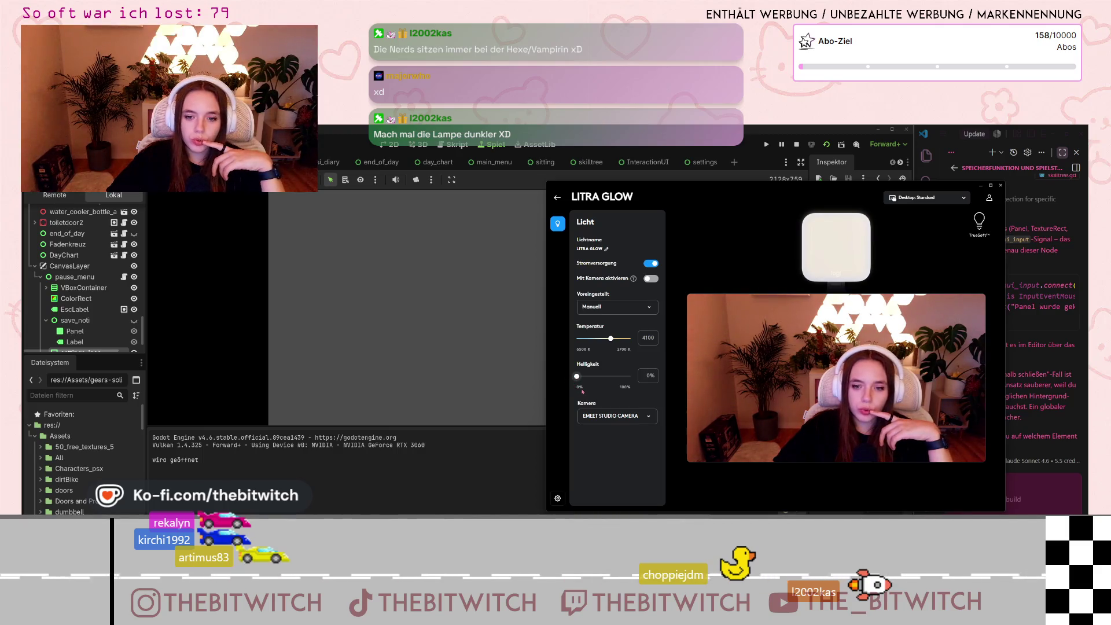
Step: Turn off the Litra Glow Stromversorgung, minimize it, and show the Einstellungen notes page
left_click(651, 263)
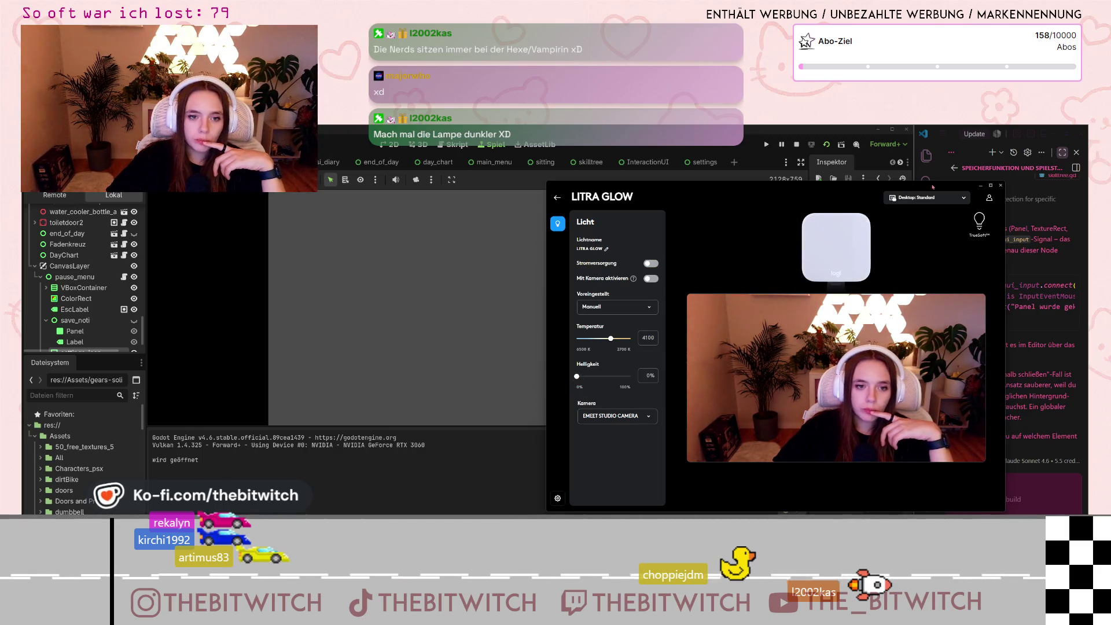
left_click(980, 186)
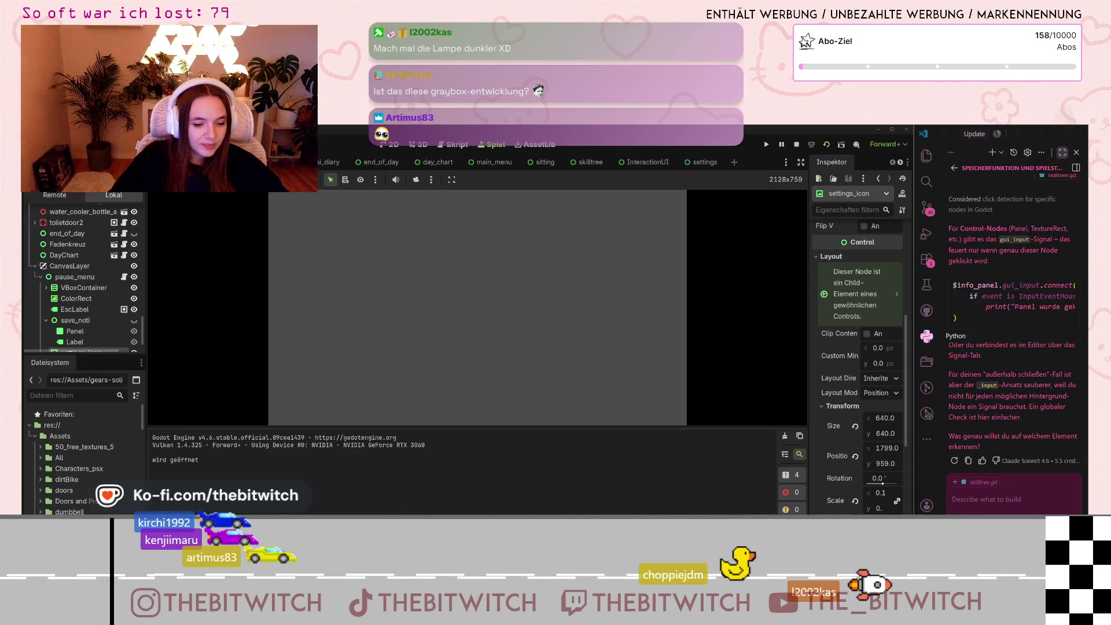
key("alt+Tab")
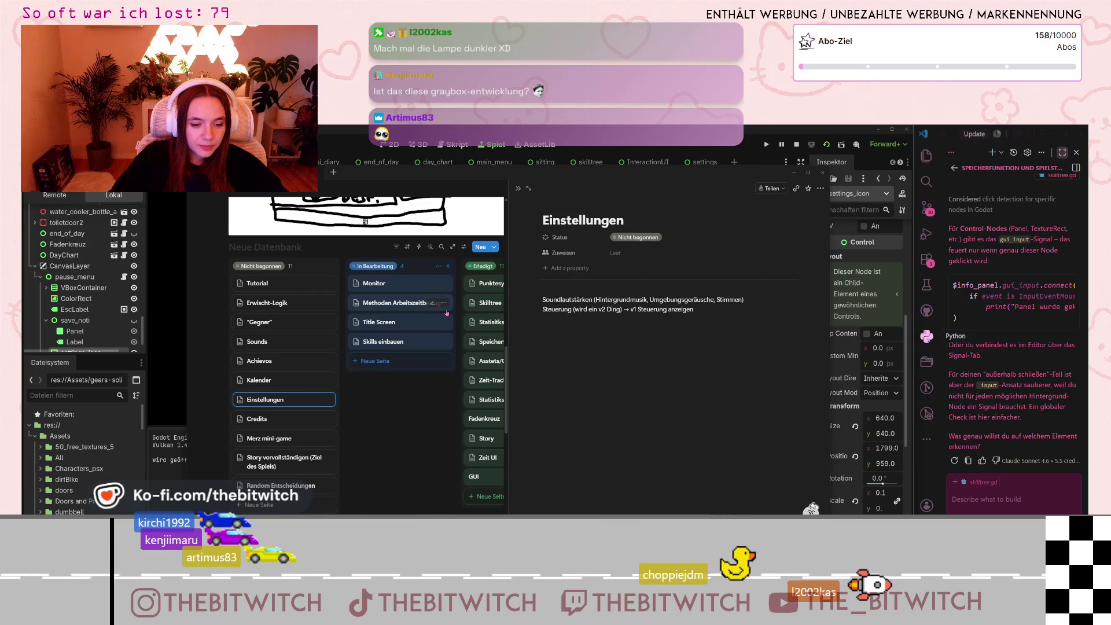
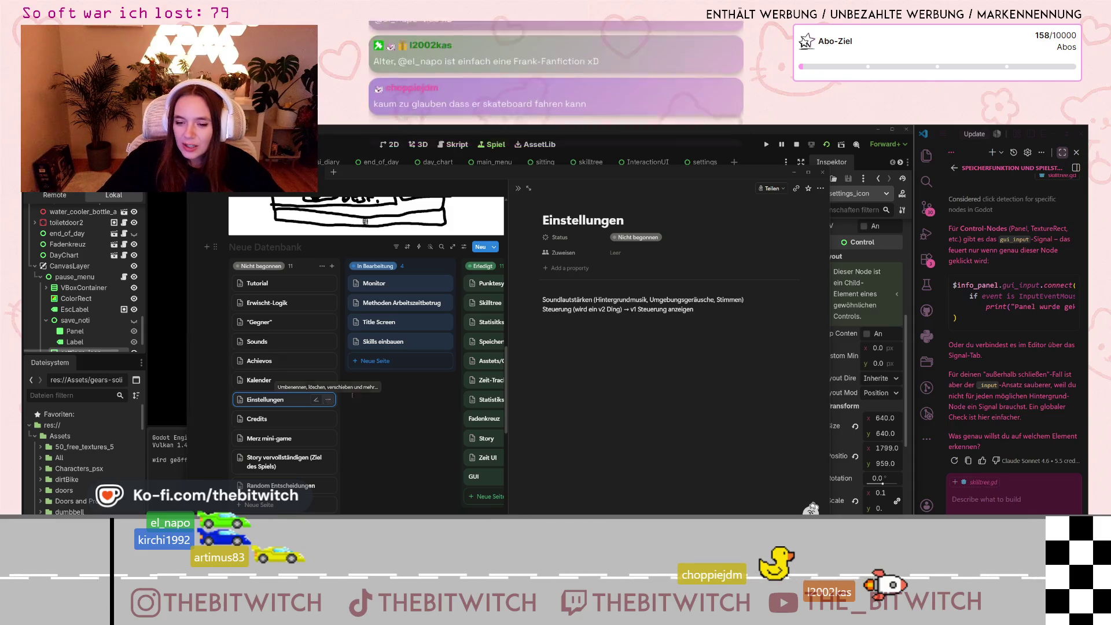
Step: Filter the Brave skateboard search to videos and open 'Vom Skater zum Höhle der Löwen Investor'
key("alt+Tab")
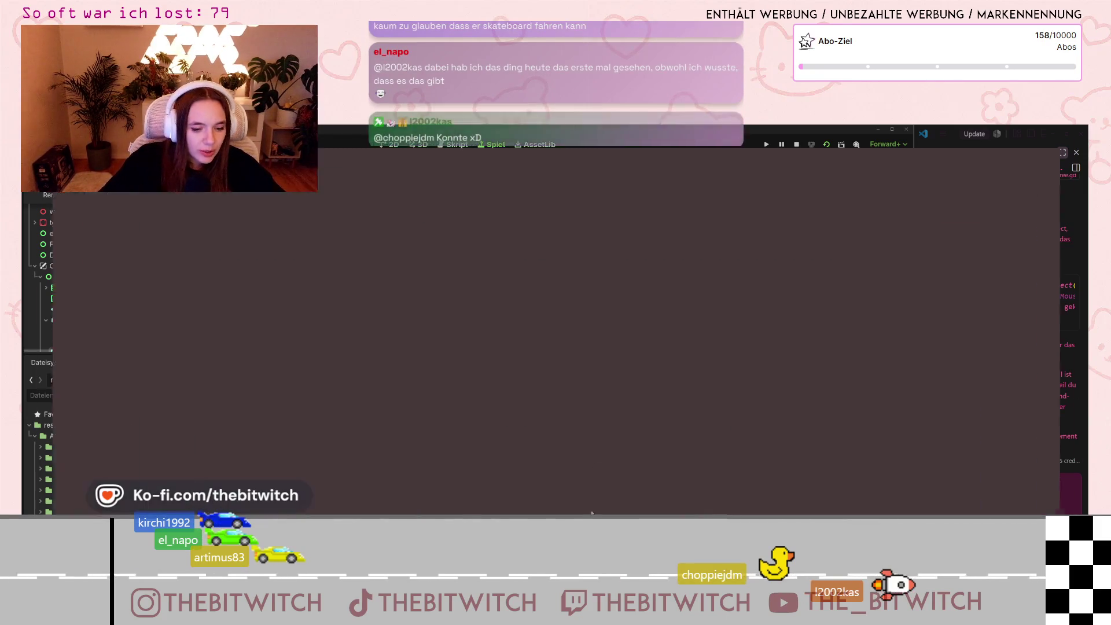
key("ctrl+t")
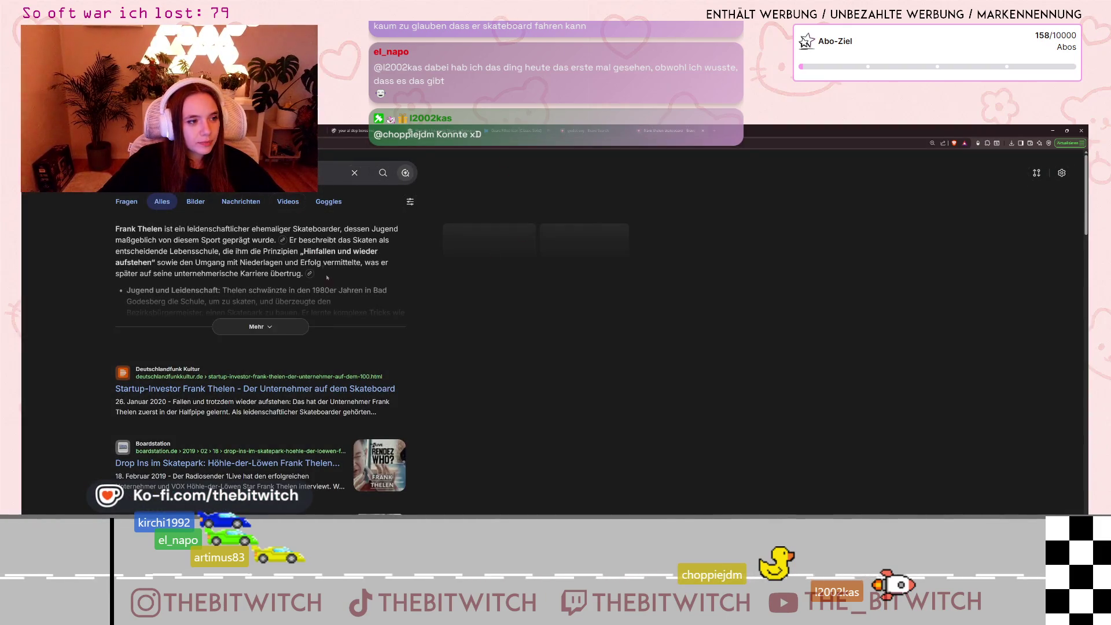
left_click(288, 201)
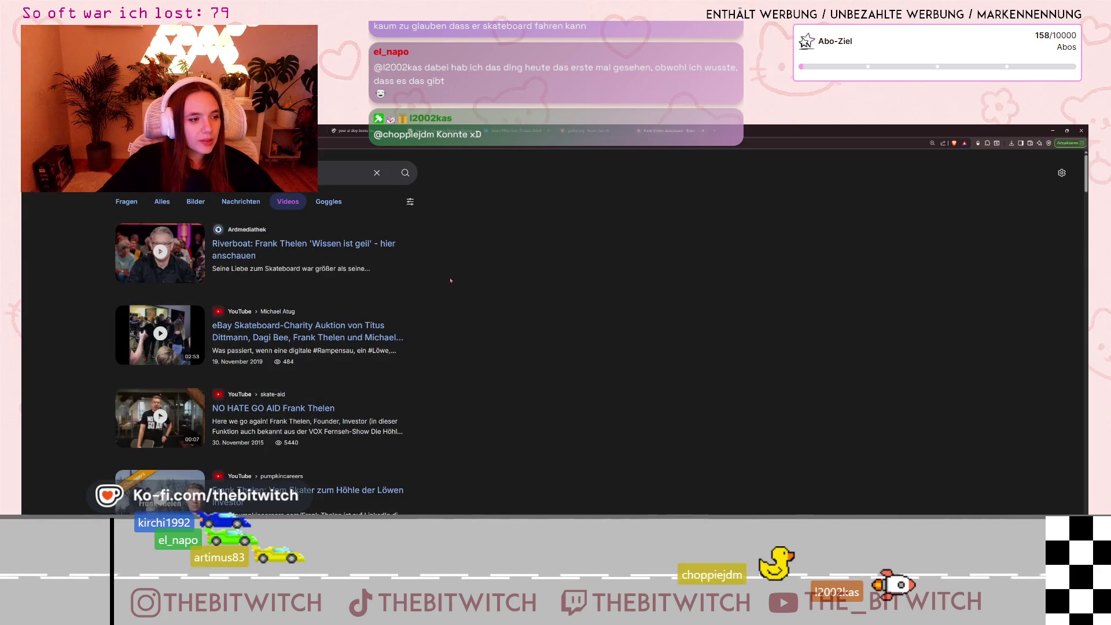
scroll(452, 281, "down", 3)
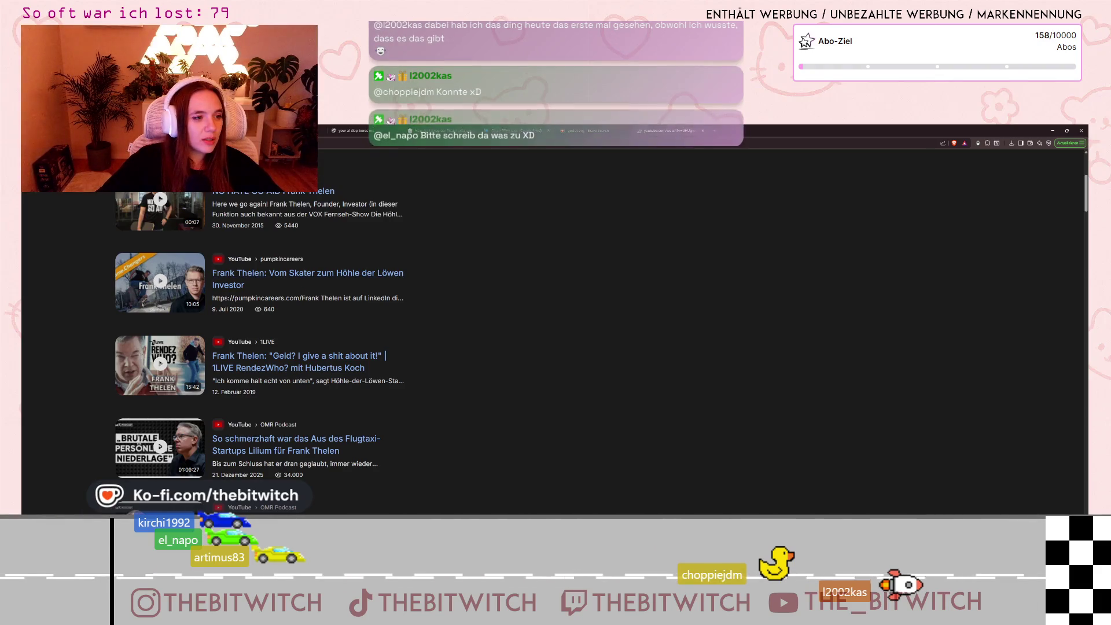
left_click(137, 293)
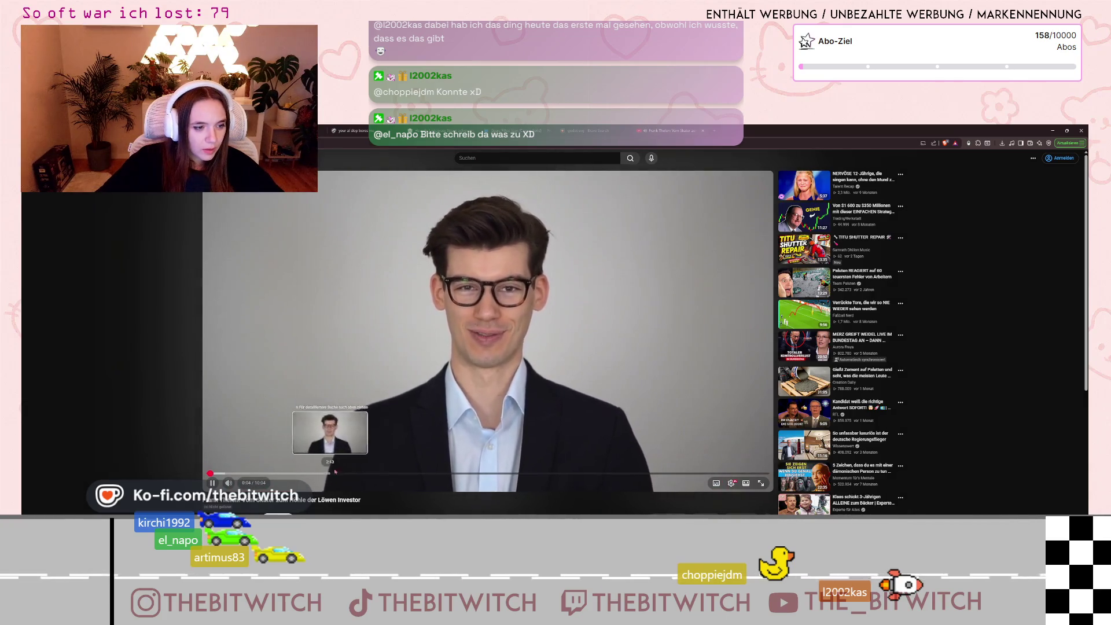
Step: Pause the Frank Thelen video, skip ahead to about 9:15, and return to the video results
left_click(425, 390)
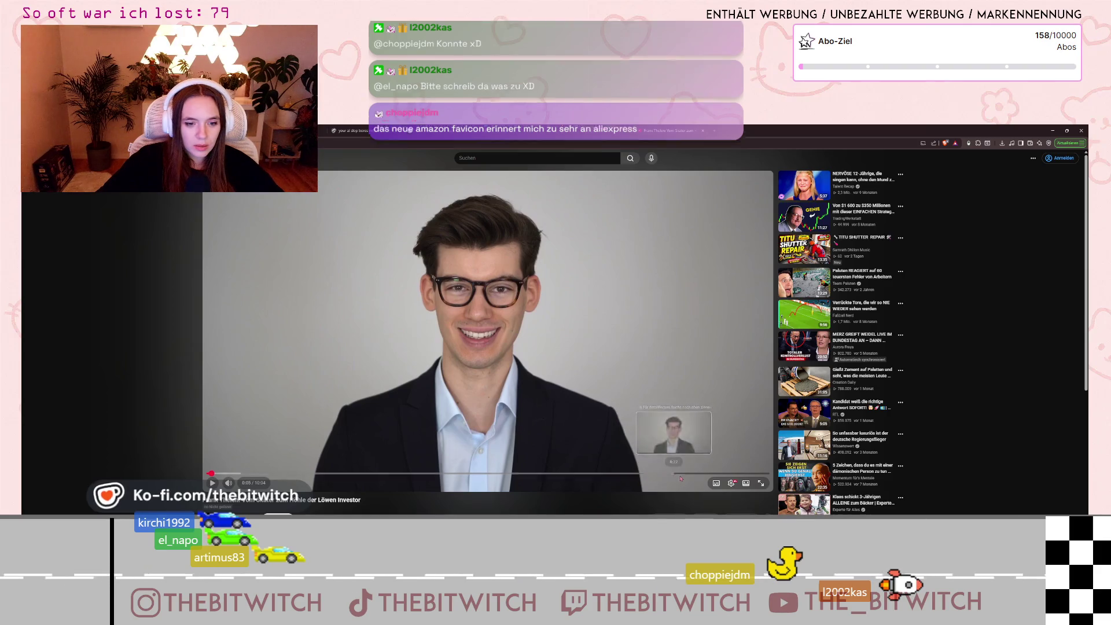
left_click_drag(703, 473, 724, 475)
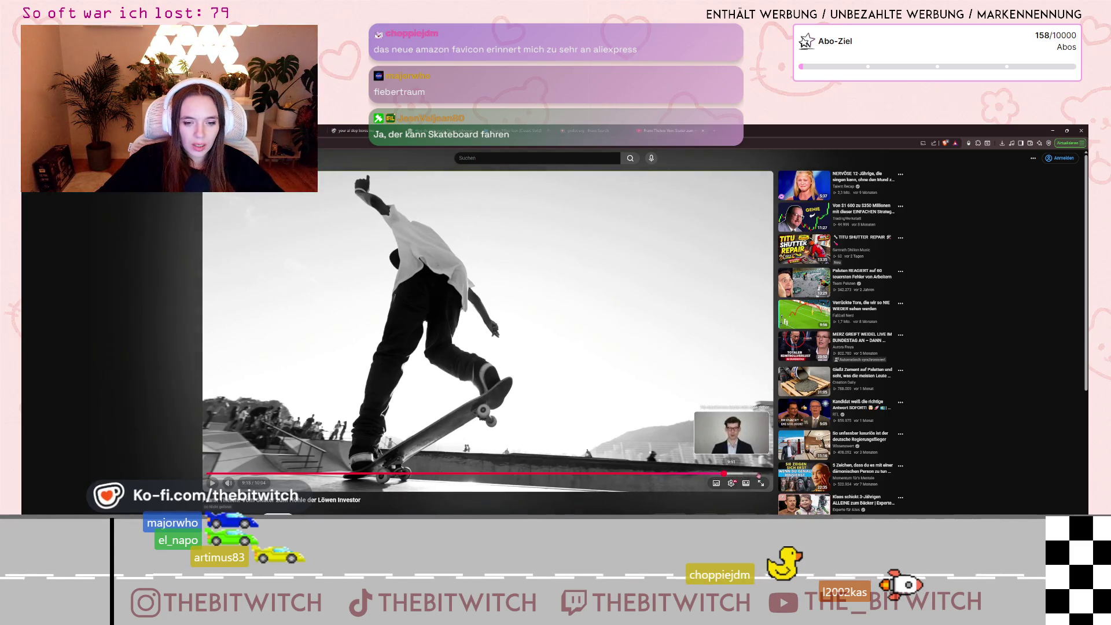
key("alt+Left")
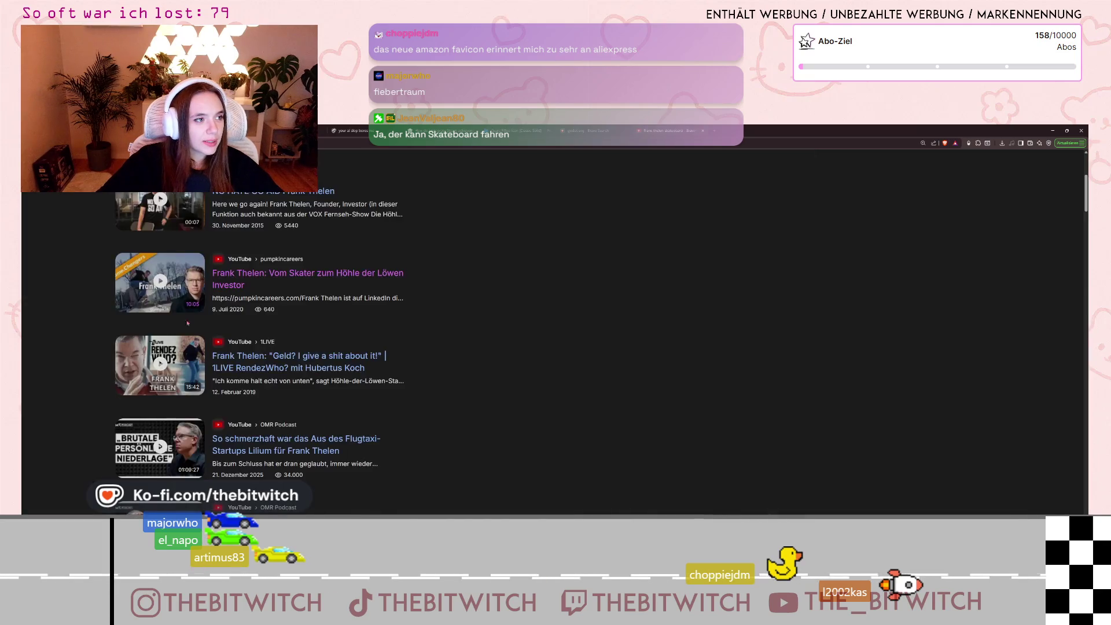
Step: Browse the remaining Frank Thelen video results, then minimize the Brave window
scroll(498, 371, "up", 3)
scroll(463, 371, "down", 8)
scroll(427, 371, "down", 4)
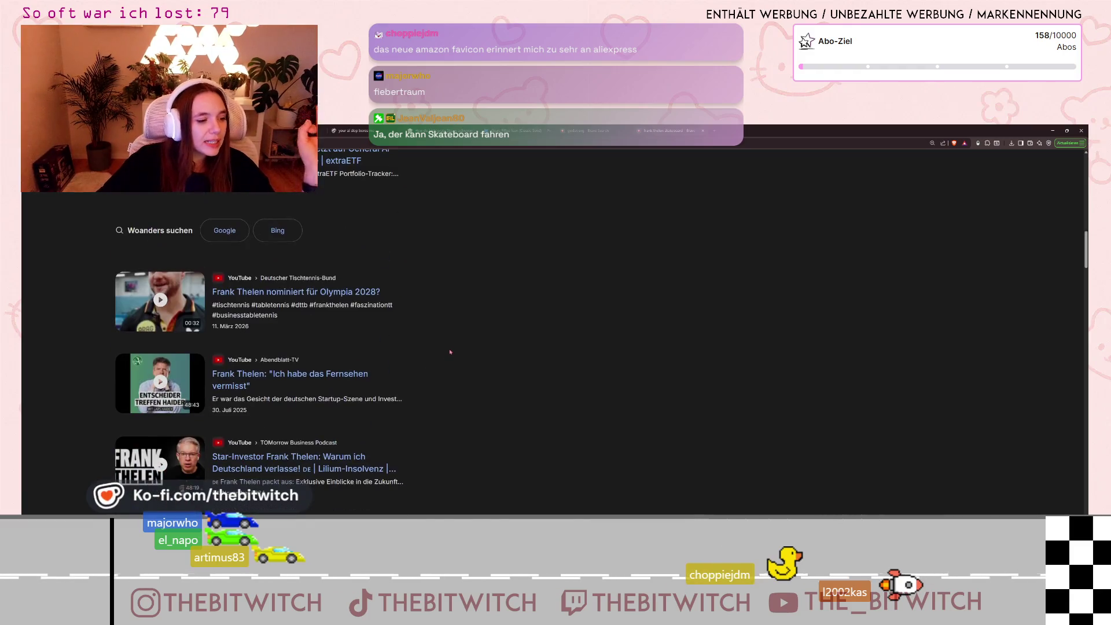
scroll(457, 361, "down", 3)
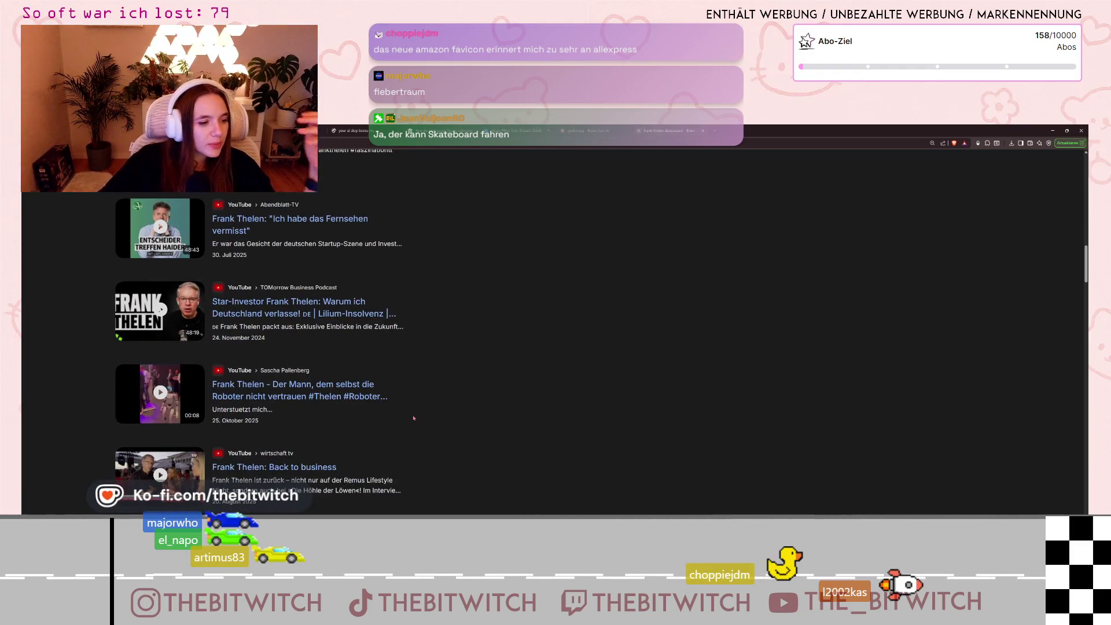
scroll(414, 418, "down", 4)
scroll(434, 410, "up", 6)
scroll(439, 405, "up", 15)
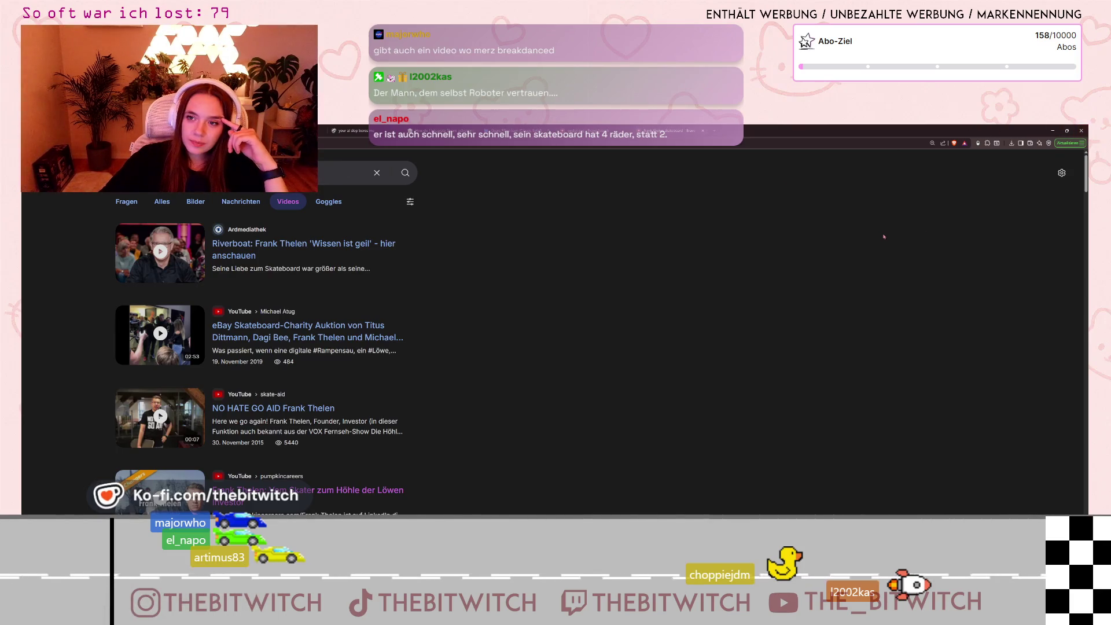
left_click(1052, 131)
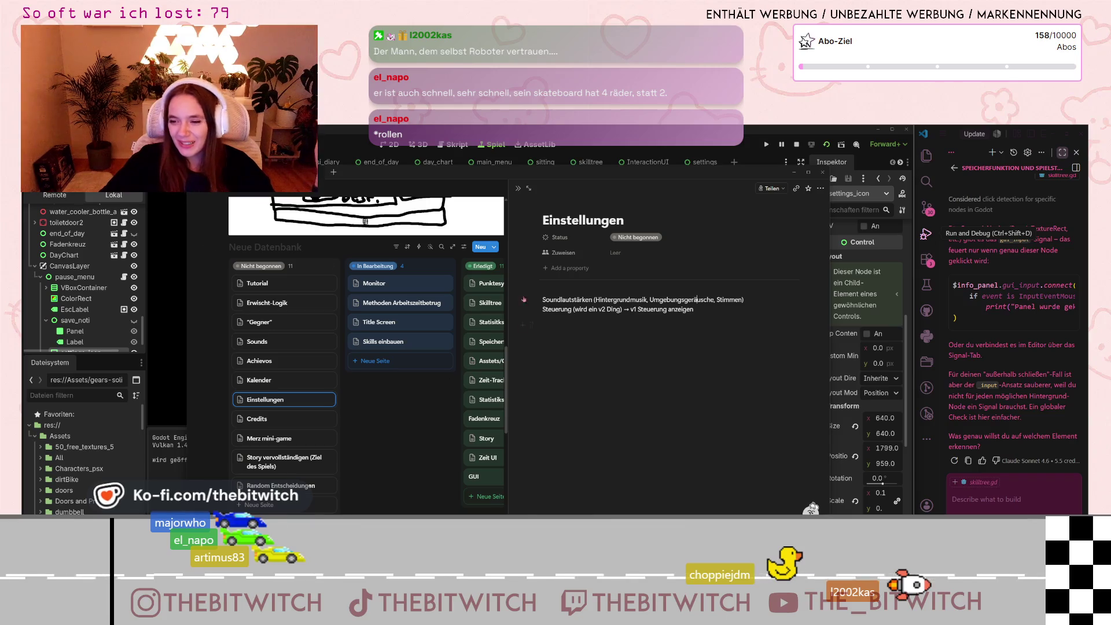
Step: Close the Einstellungen task preview and minimize Notion to reveal the Godot editor
left_click(517, 189)
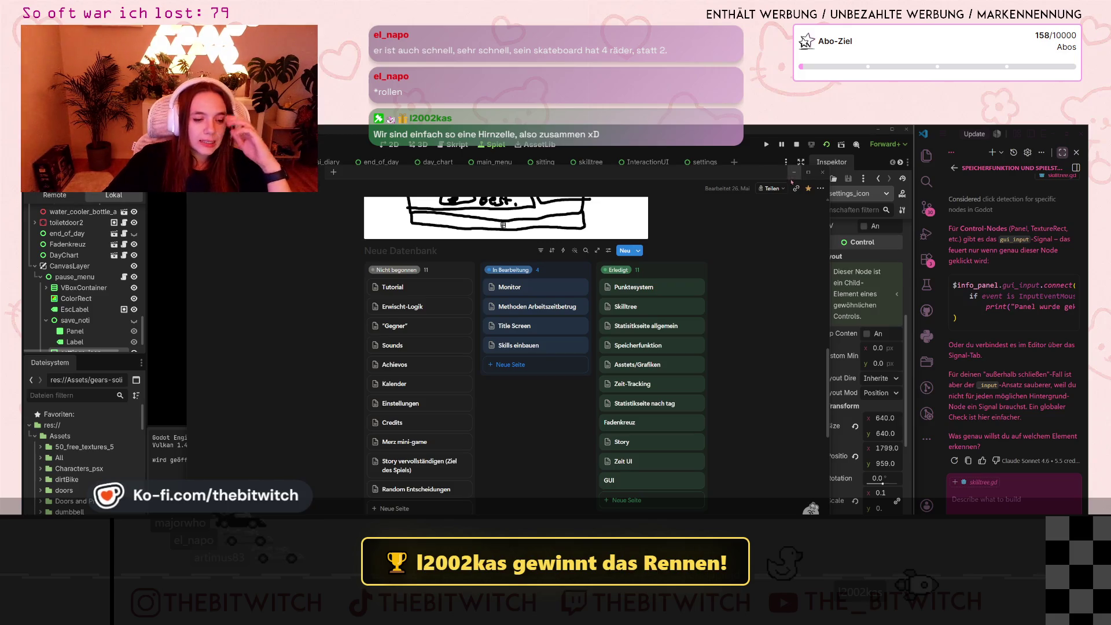
left_click(799, 176)
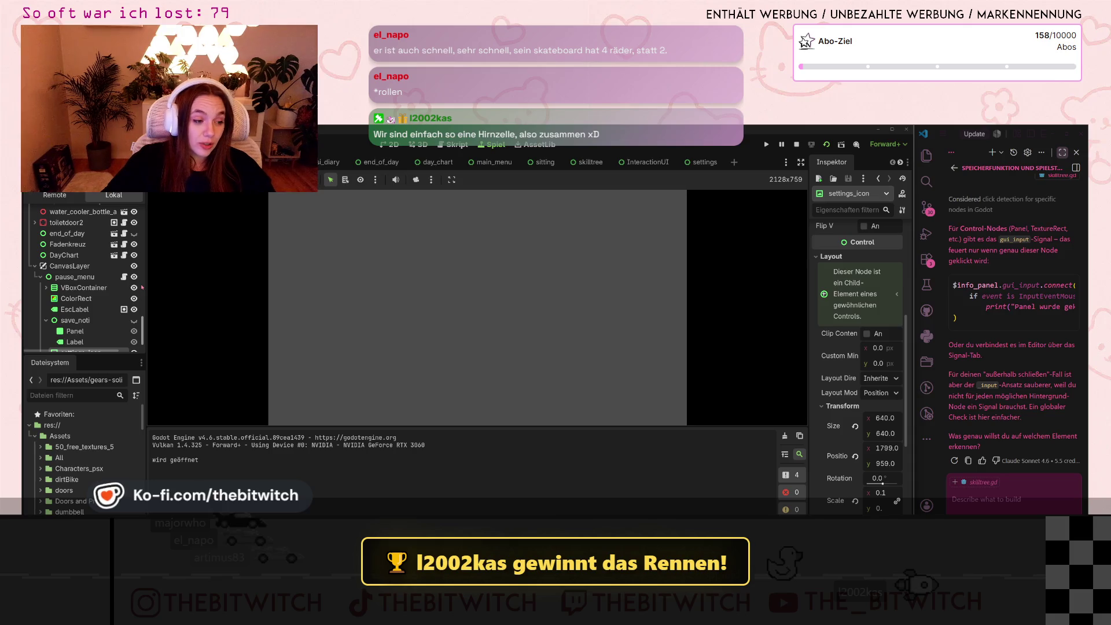
Step: Stop the running game to return to the Godot editor's 2D view
scroll(110, 291, "down", 1)
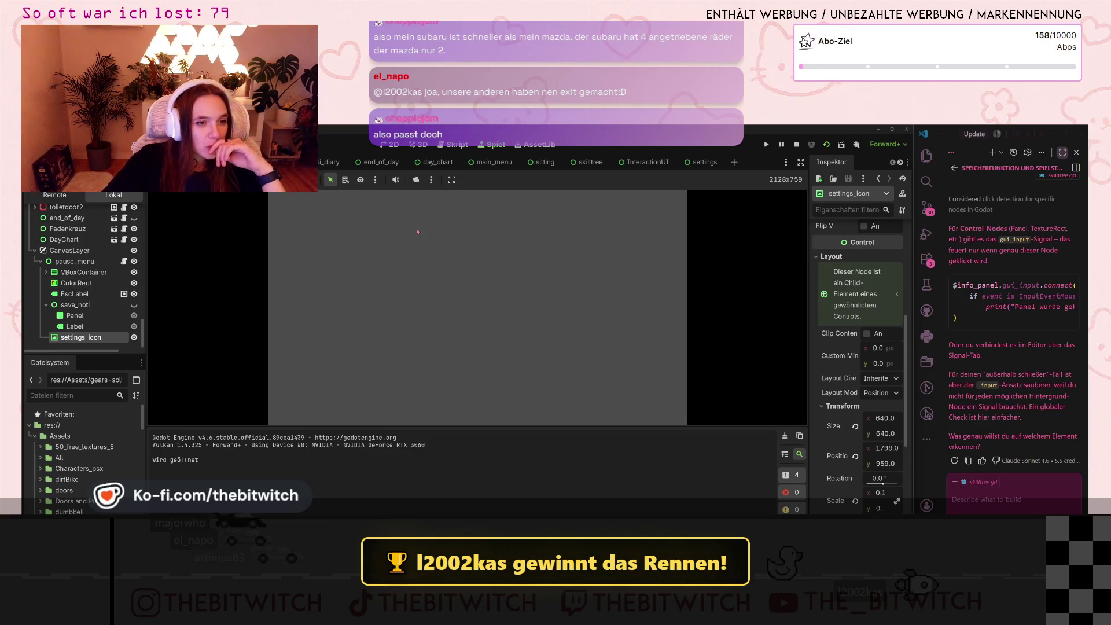
key("Escape")
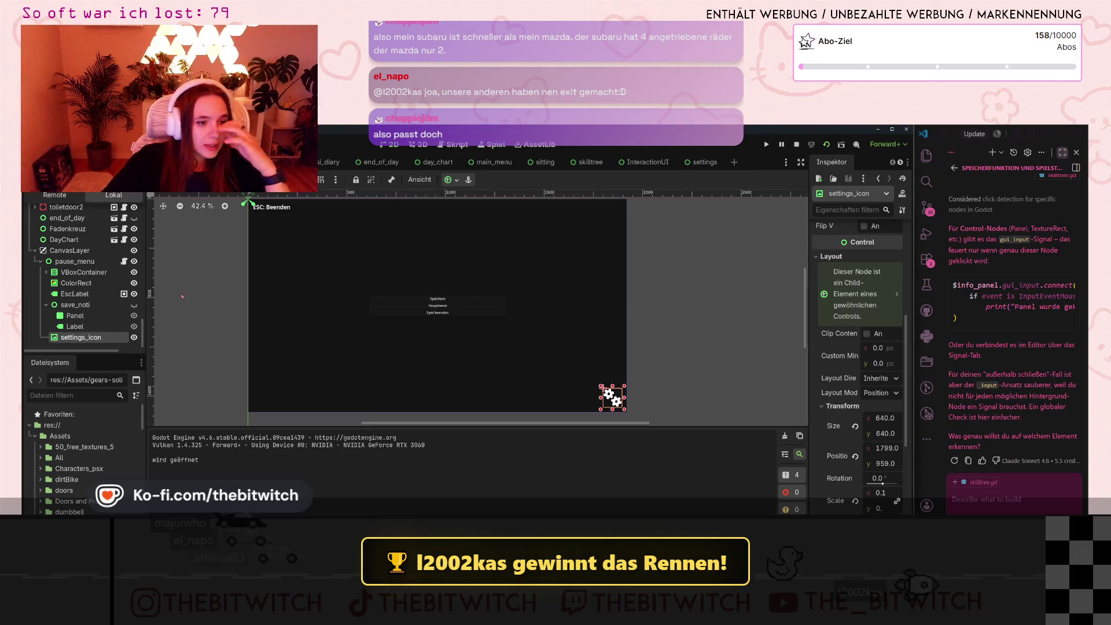
Step: Paste skilltree's purple gradient TextureRect under Settings in the settings scene
left_click(700, 162)
scroll(428, 322, "down", 2)
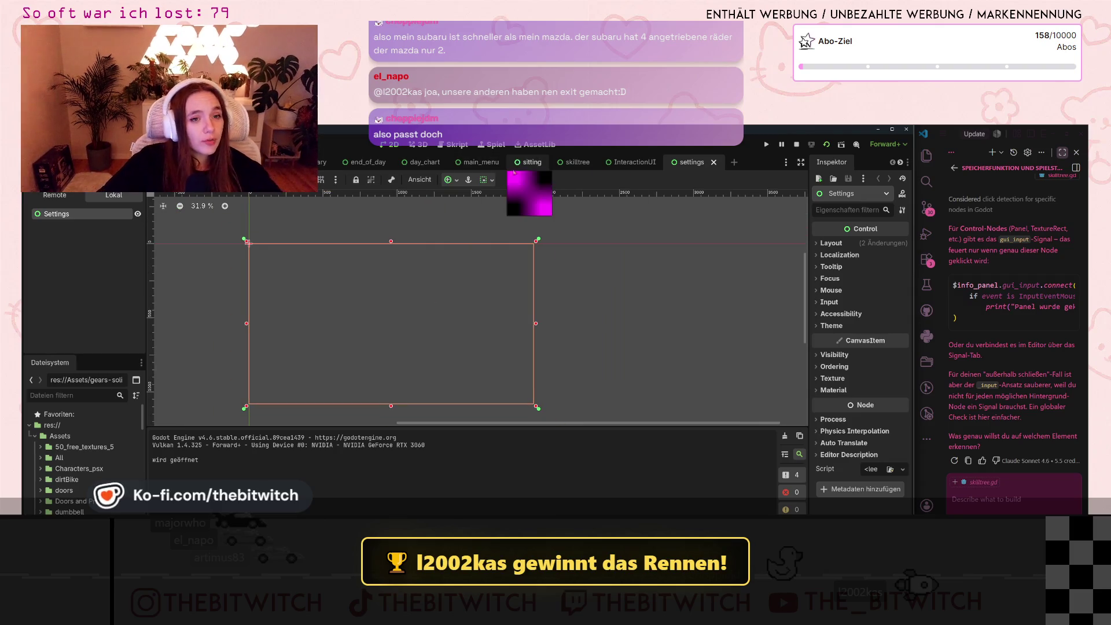
left_click(577, 162)
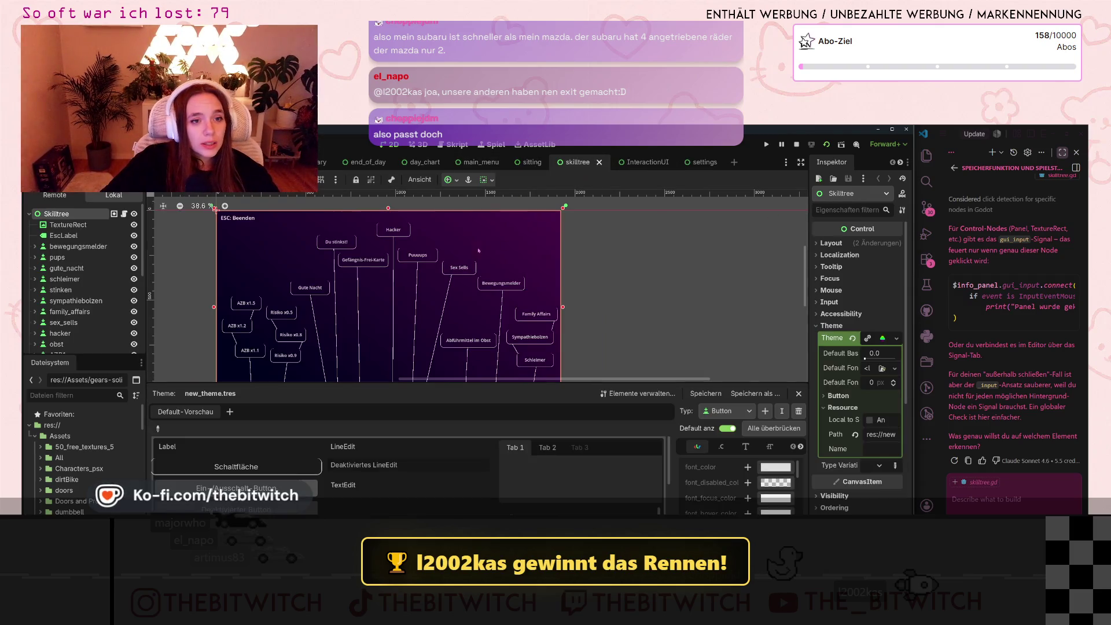
left_click(68, 225)
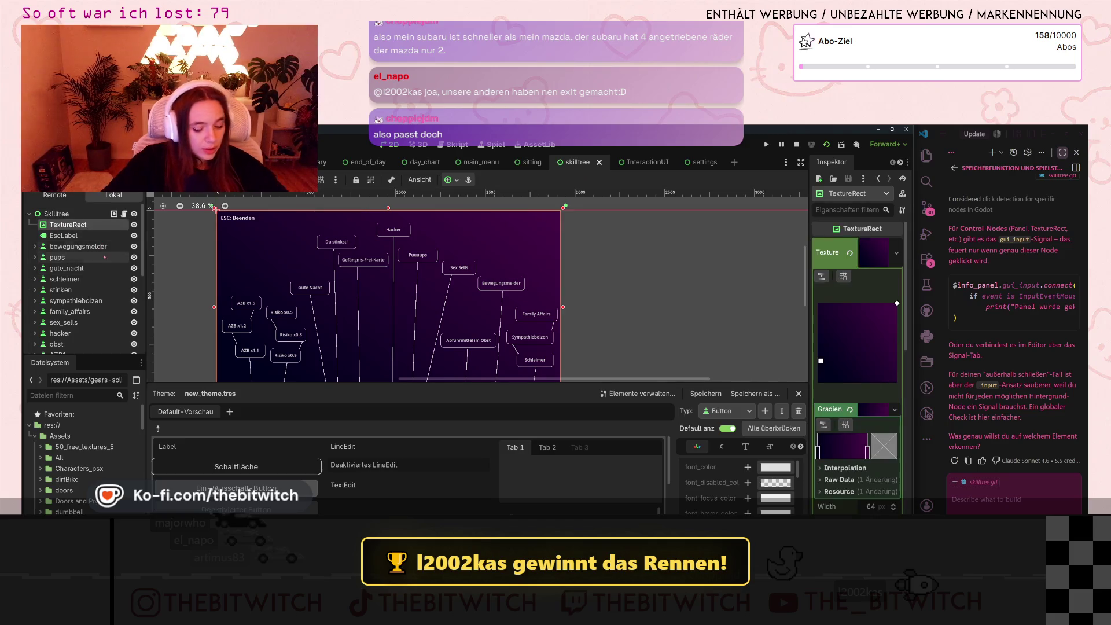
left_click(692, 162)
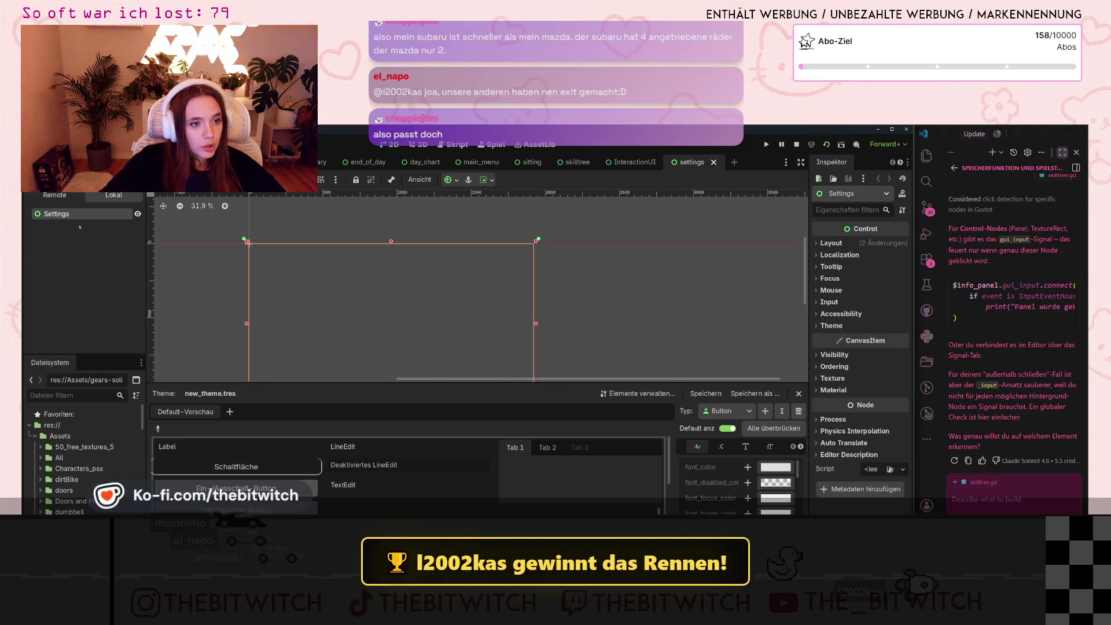
key("ctrl+v")
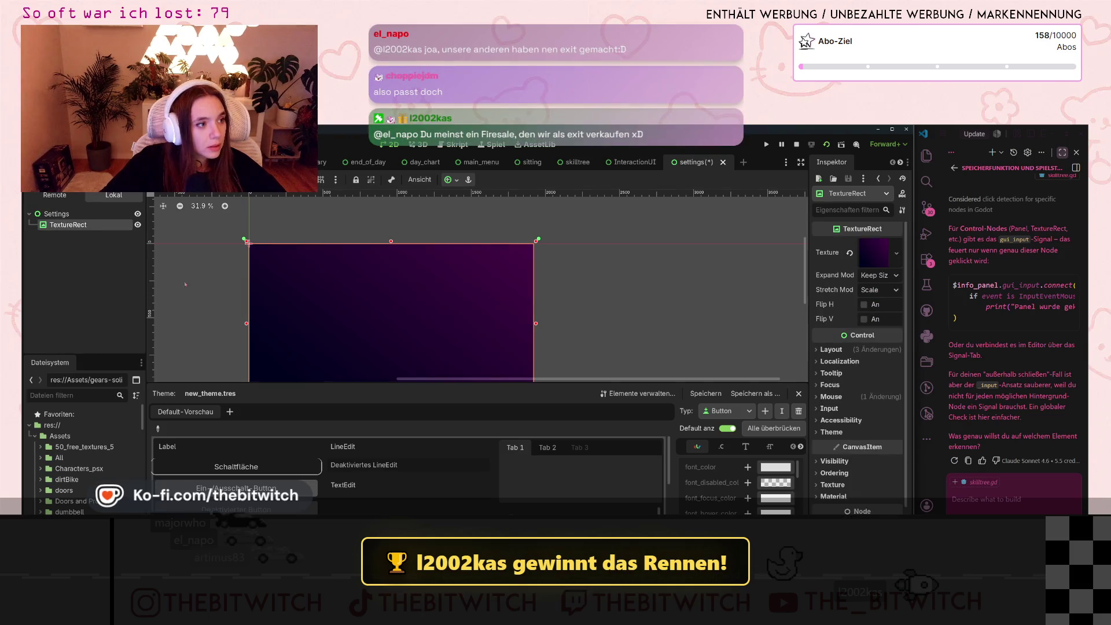
Step: Switch to the InteractionUI scene and select its ColorRect
scroll(446, 290, "down", 2)
scroll(449, 302, "left", 3)
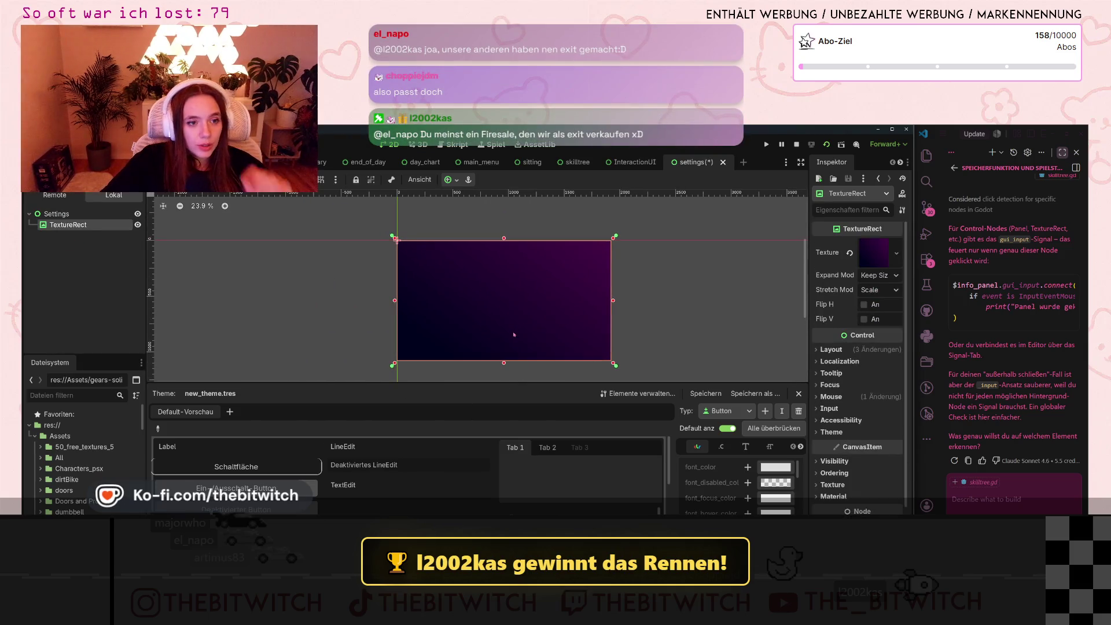
left_click(620, 163)
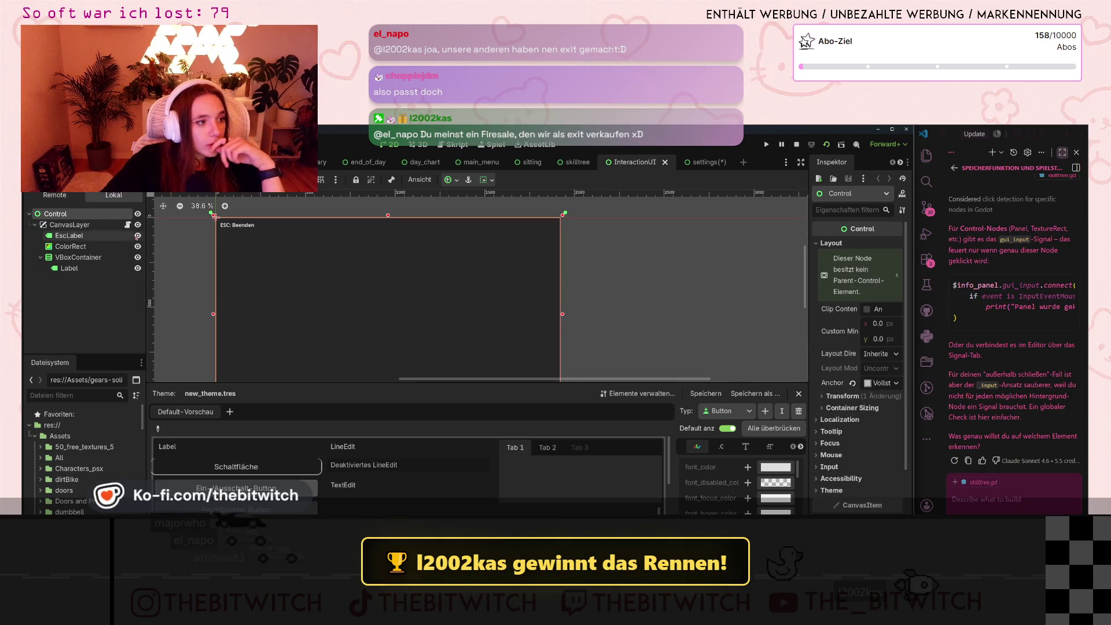
left_click(222, 226)
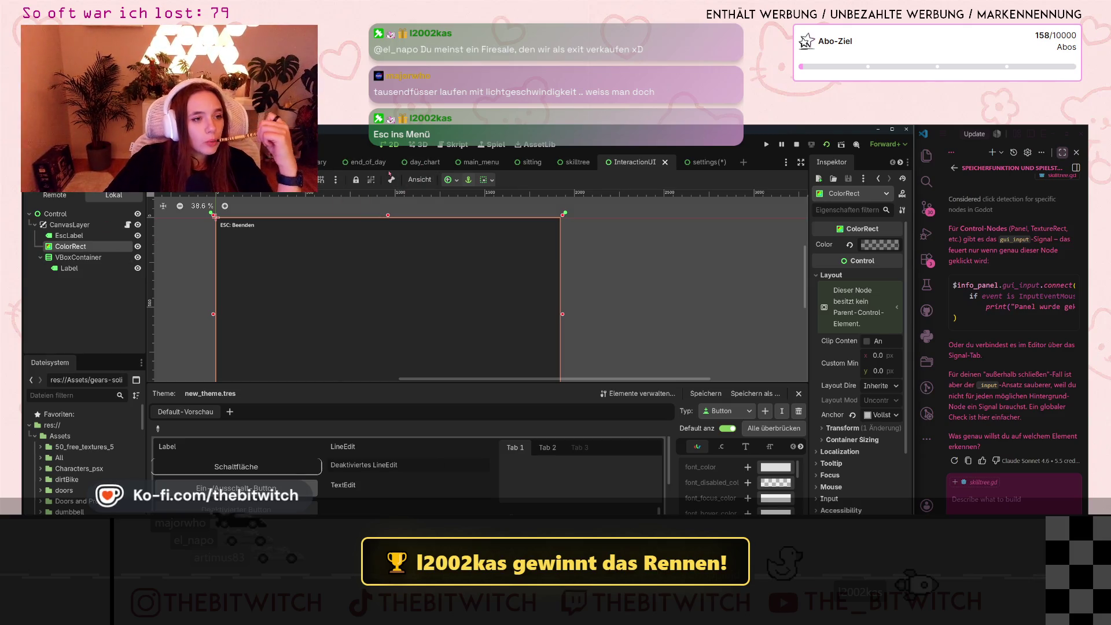
mouse_move(388, 168)
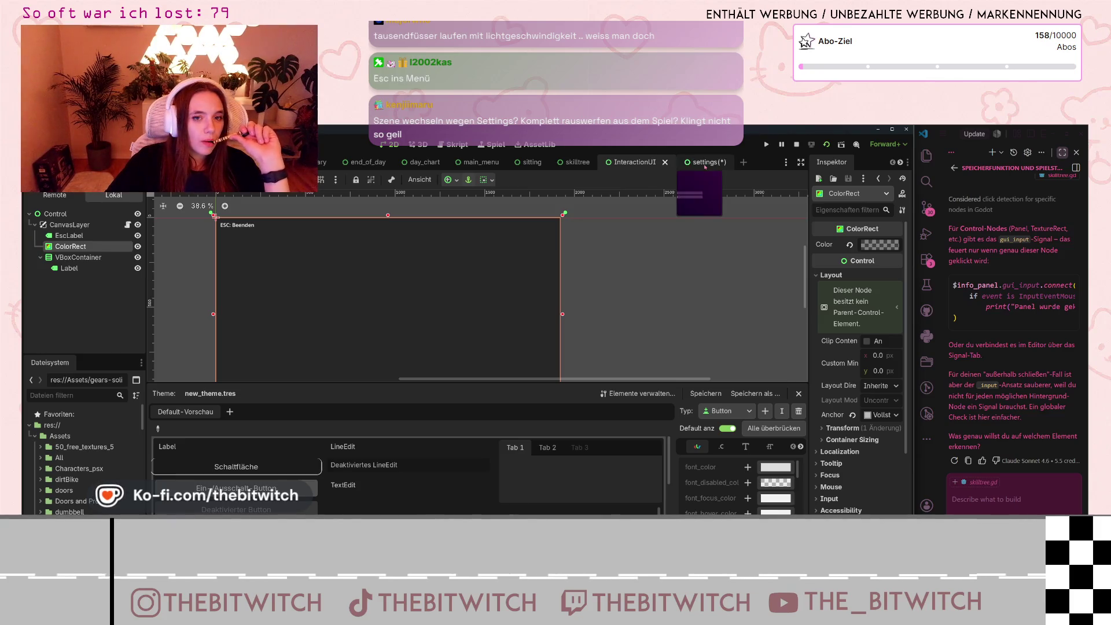
Step: Return to the settings scene and zoom out to review its layout
left_click(704, 164)
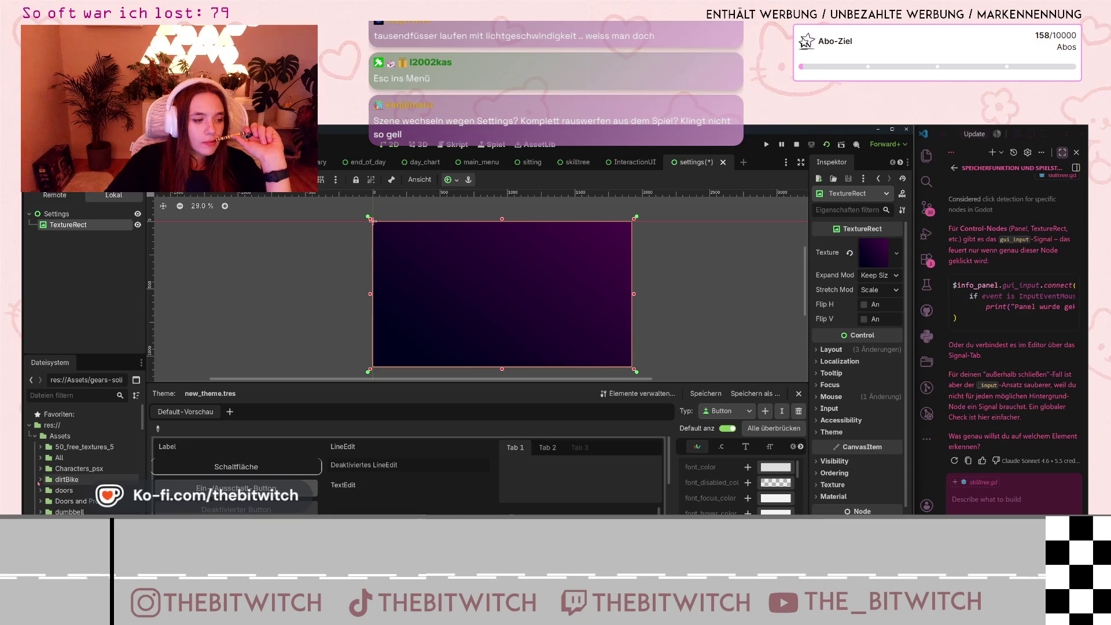
scroll(74, 461, "down", 5)
scroll(74, 460, "down", 10)
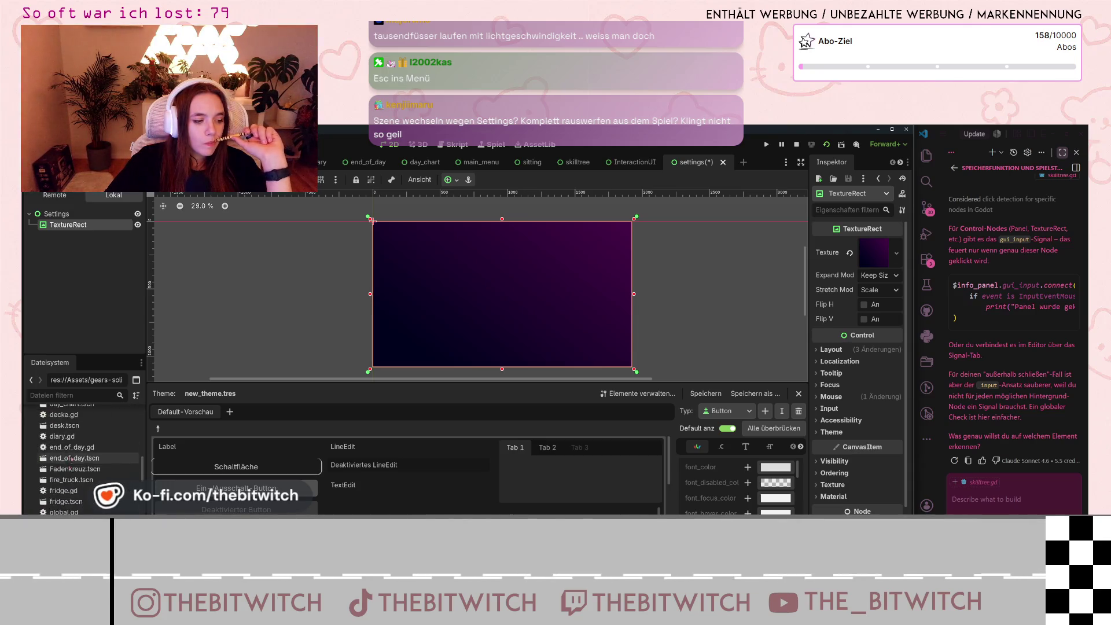
scroll(73, 456, "down", 3)
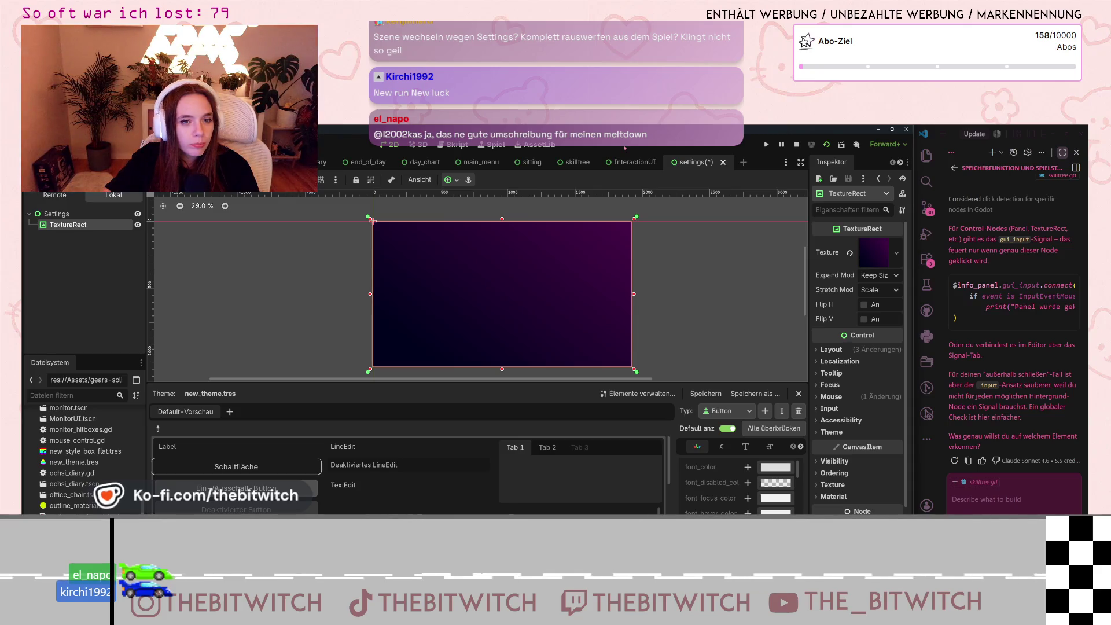
Step: Copy the EscLabel from skilltree into settings, placed directly under the Settings node
left_click(577, 162)
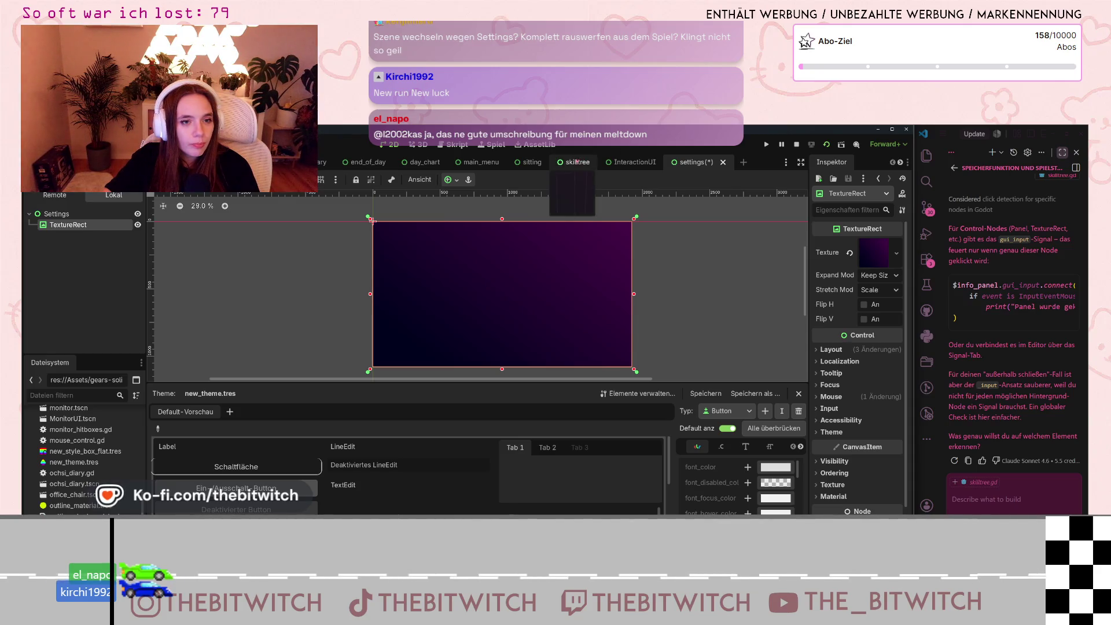
left_click(221, 218)
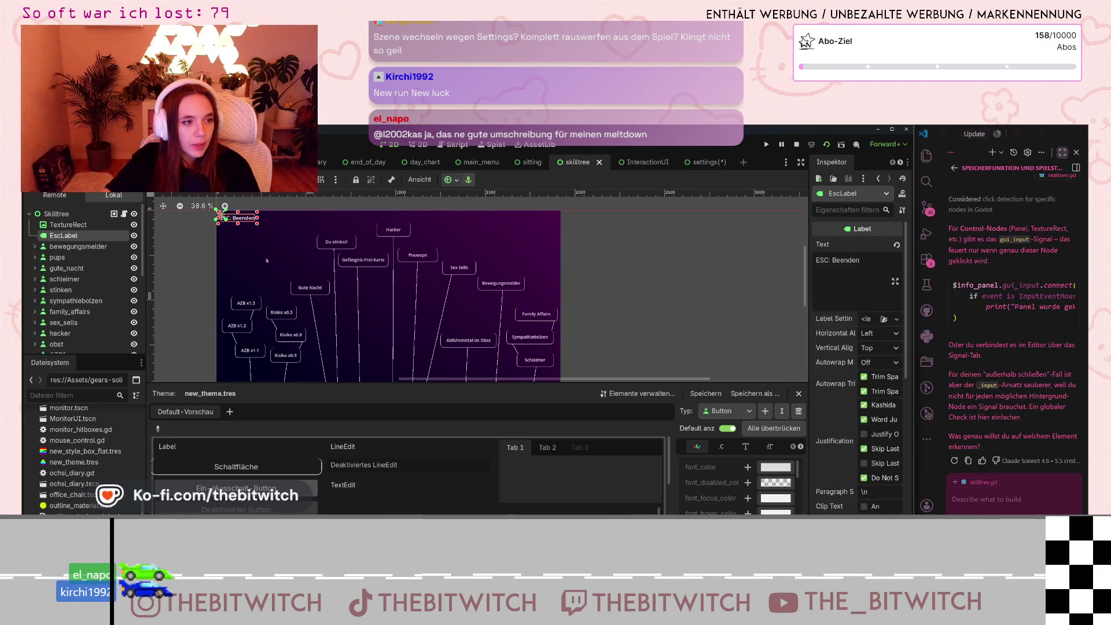
left_click(697, 162)
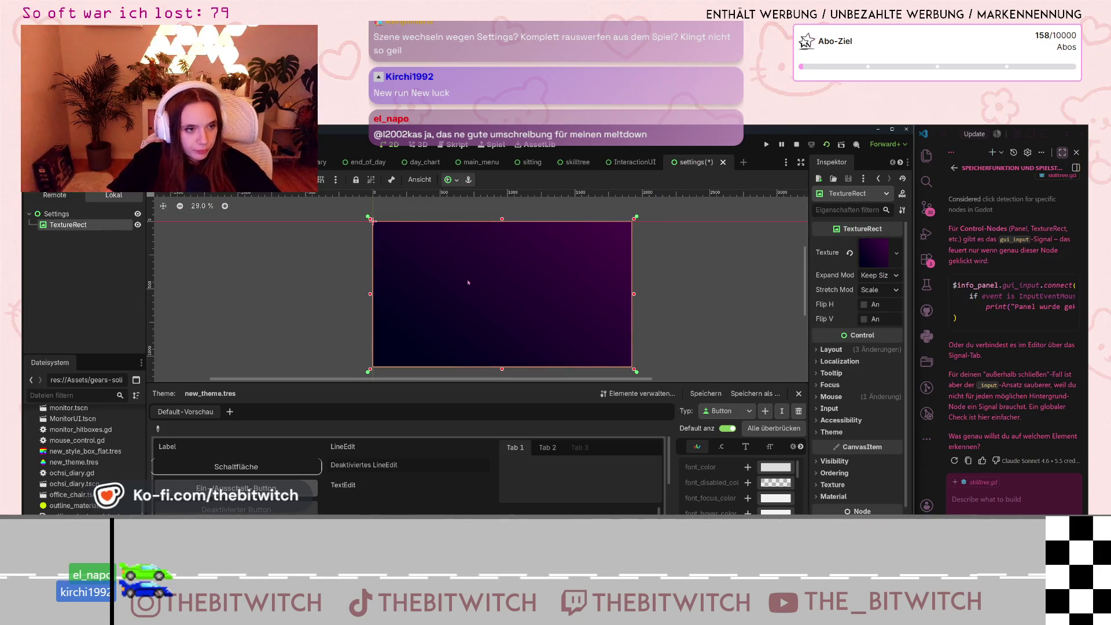
key("ctrl+v")
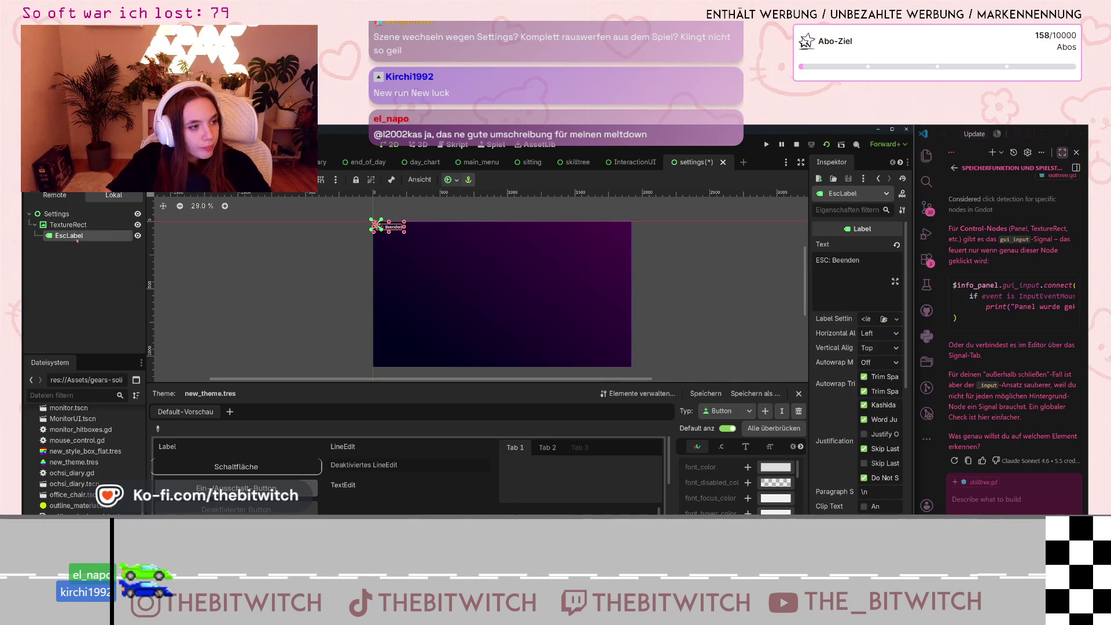
mouse_move(79, 236)
left_mouse_down()
mouse_move(41, 234)
mouse_move(51, 222)
mouse_move(61, 249)
left_mouse_up()
left_click(644, 289)
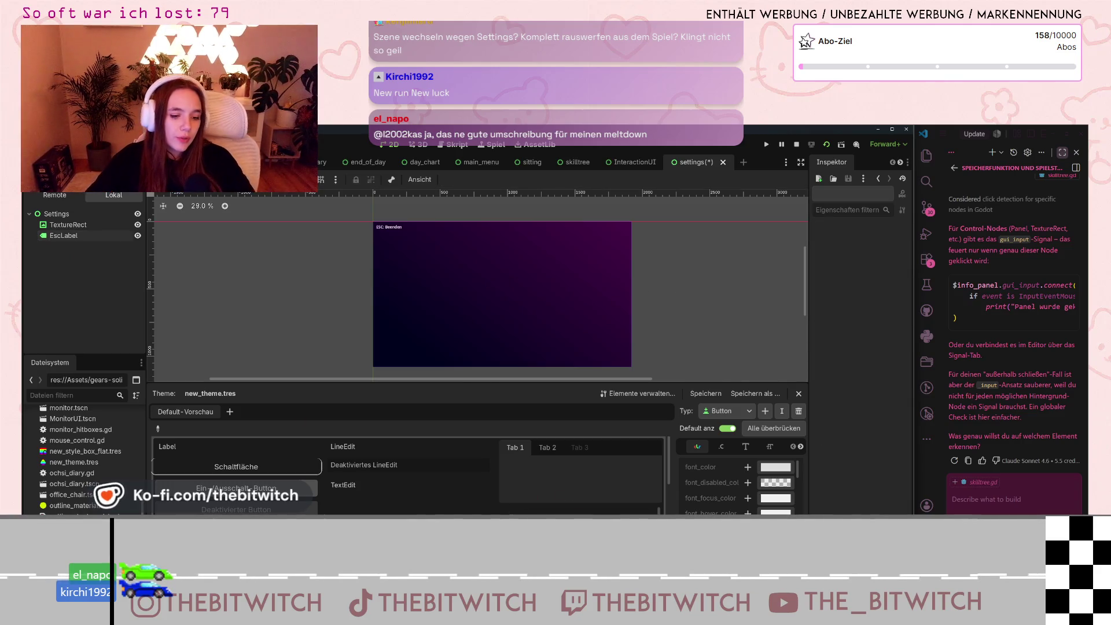
key("alt+Tab")
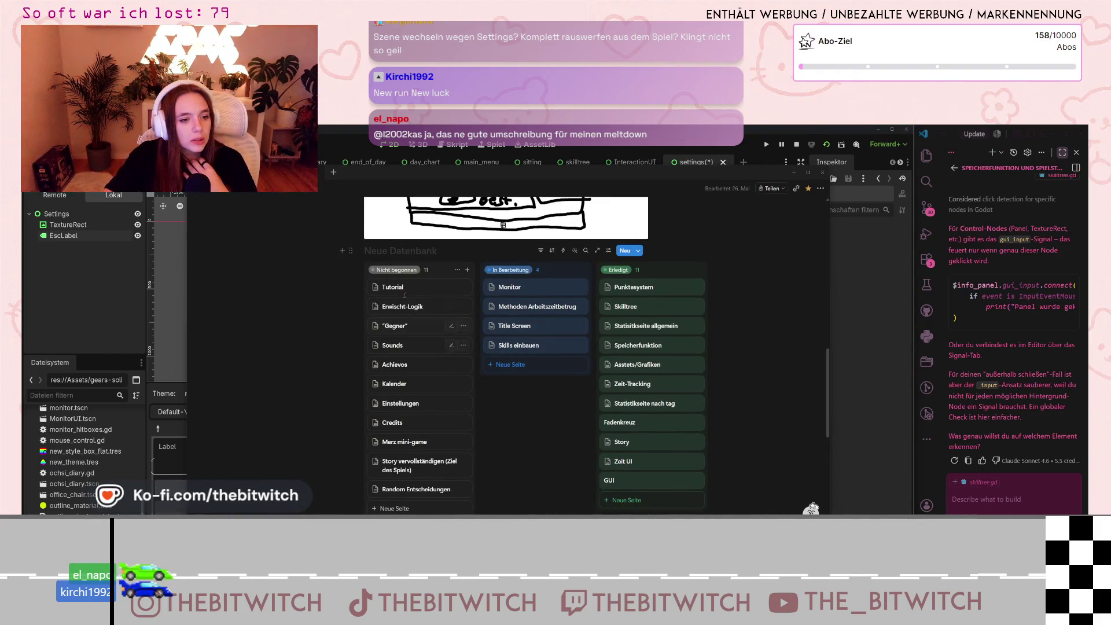
Step: Move Einstellungen to In Bearbeitung, open it, and ask the assistant 'wie baue ich eine settings seite für die einste'
left_click_drag(419, 404, 519, 356)
left_click(520, 365)
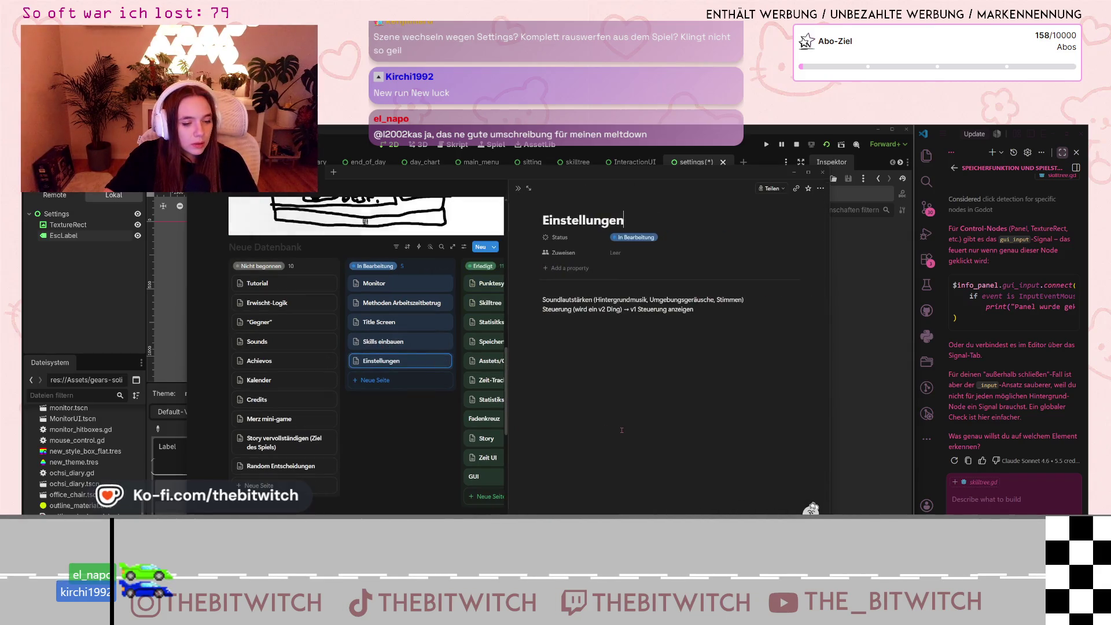
left_click(1013, 507)
type("wie baue ich")
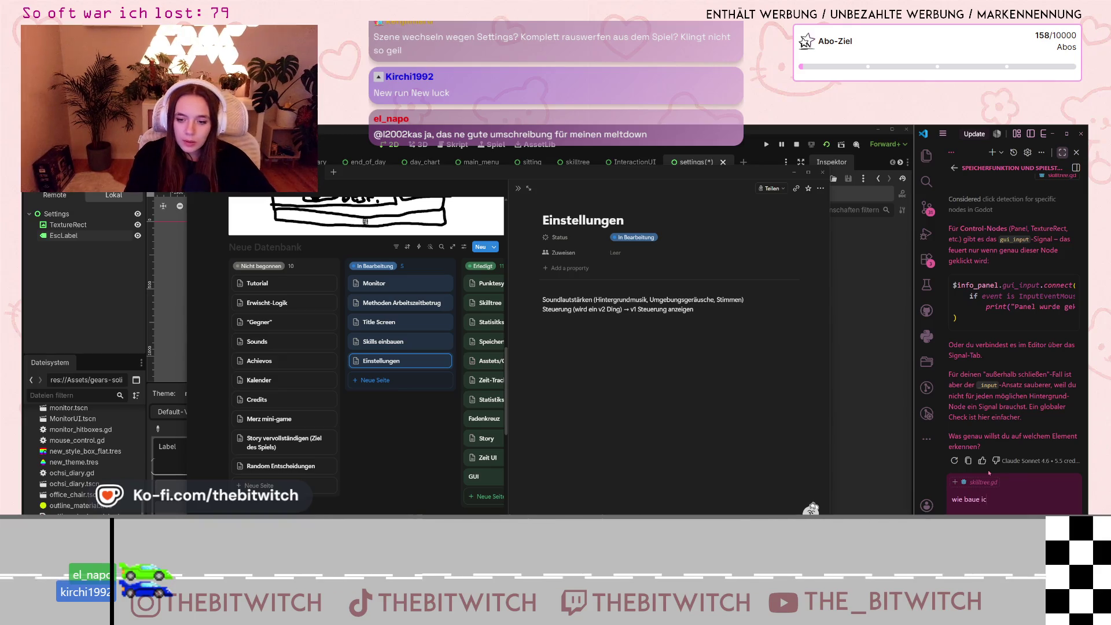
type(" eine settin")
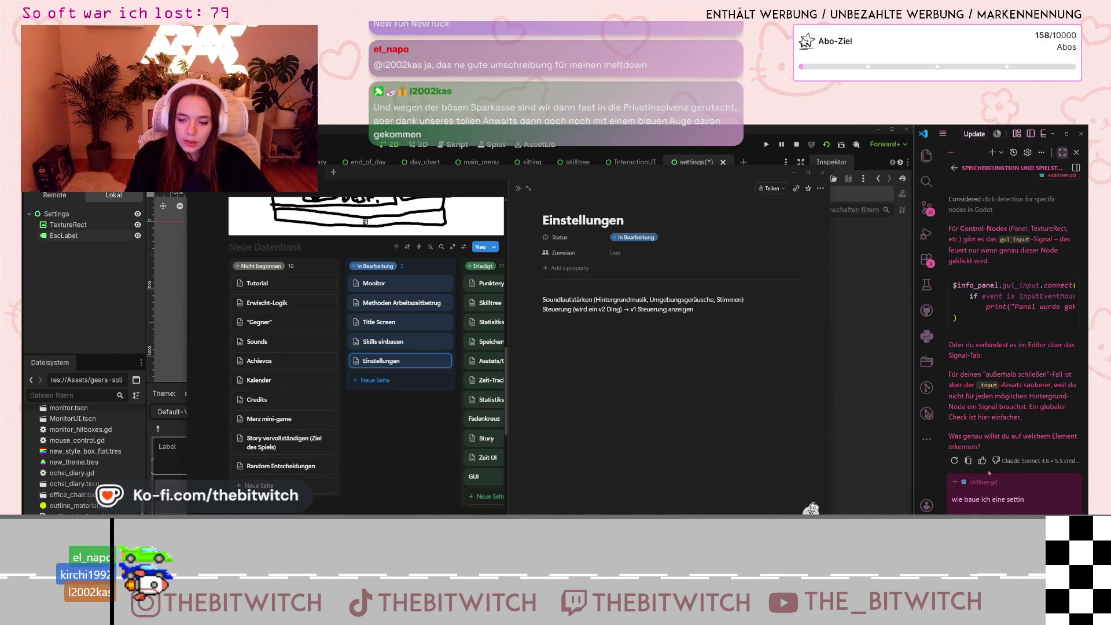
type("gs seite f")
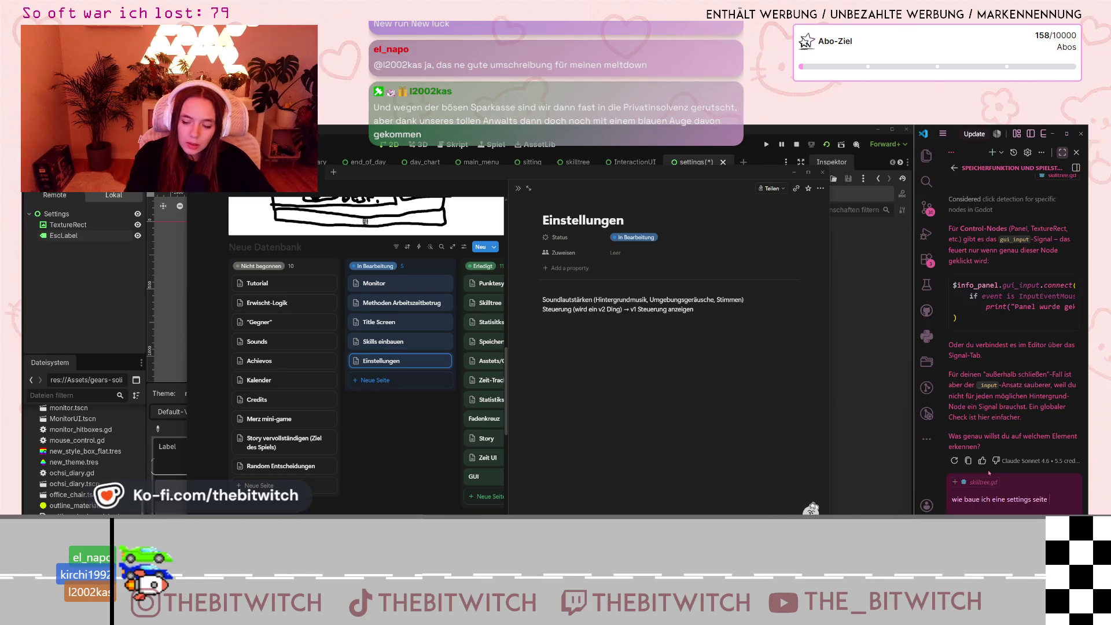
type("ür die")
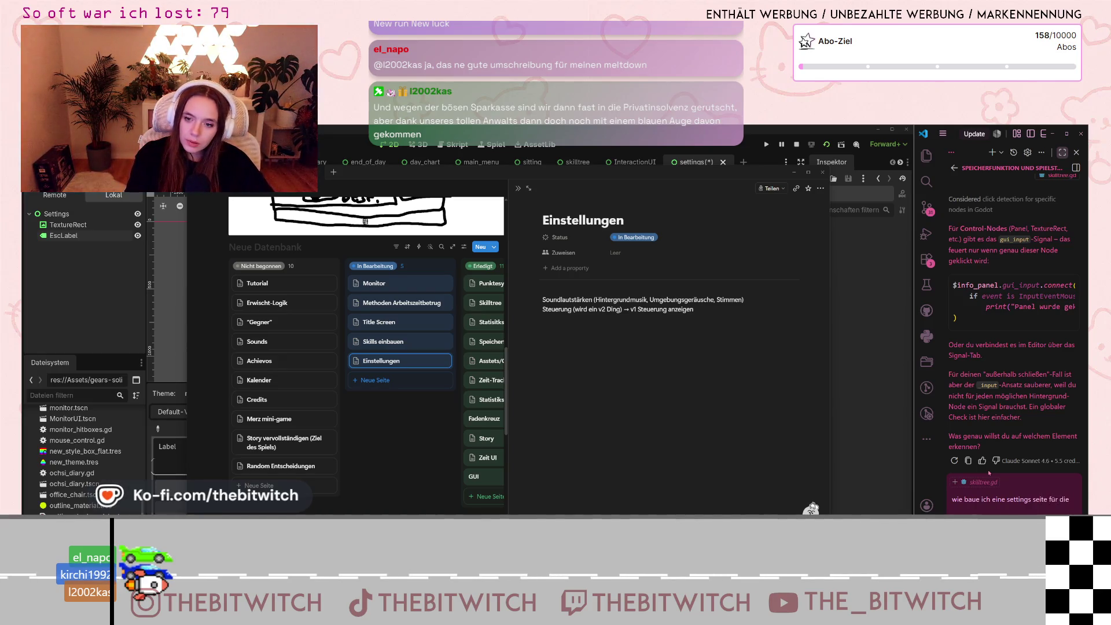